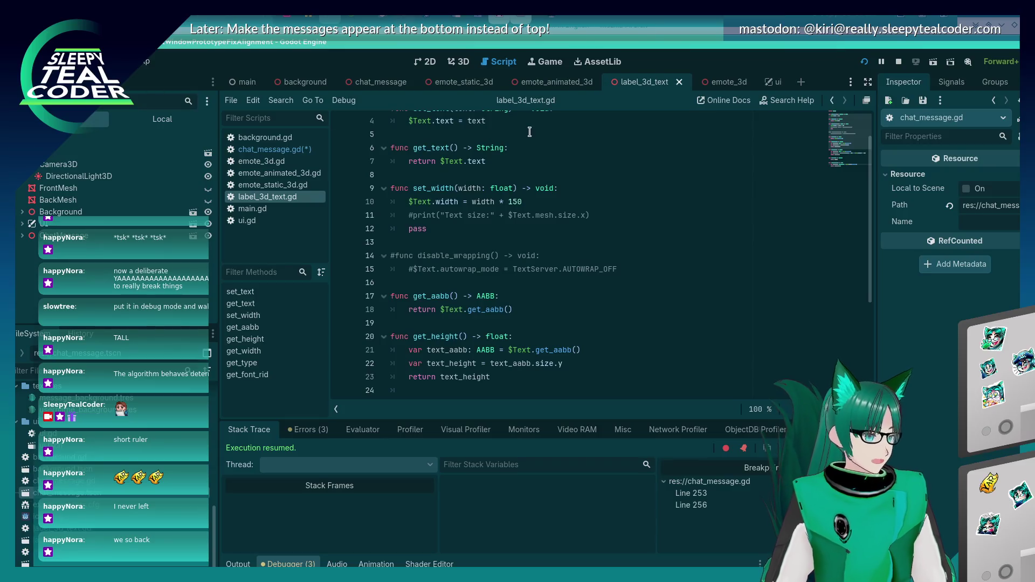
- In chat_message.gd, type new_text_aabb as AABB from new_text.get_aabb() on line 382 and save
{"action": "left_click", "coordinate": [285, 152]}
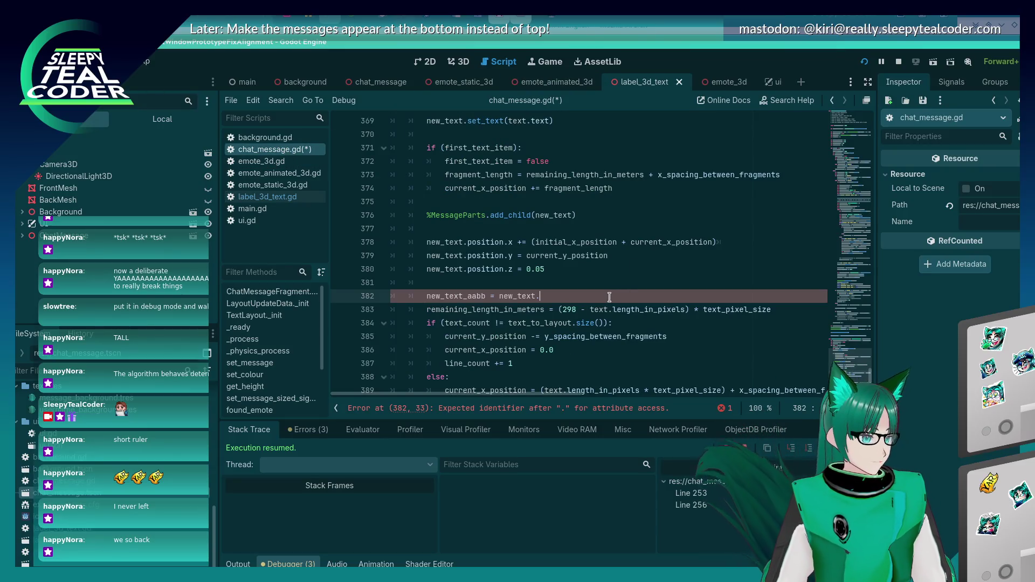
{"action": "key", "text": "ctrl+Left"}
{"action": "key", "text": "ctrl+Left"}
{"action": "key", "text": "ctrl+Left"}
{"action": "type", "text": ": "}
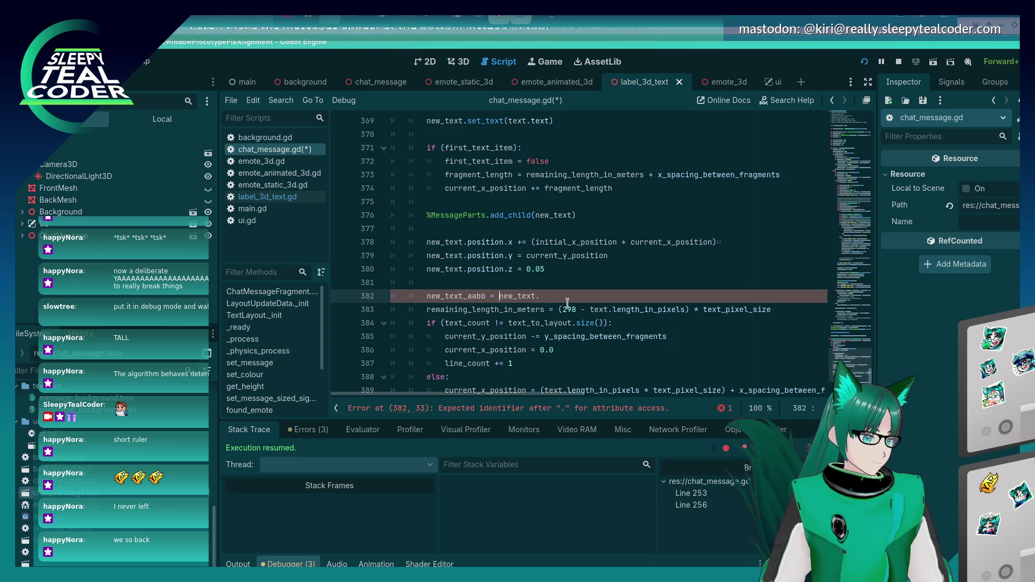
{"action": "type", "text": "AABB"}
{"action": "key", "text": "End"}
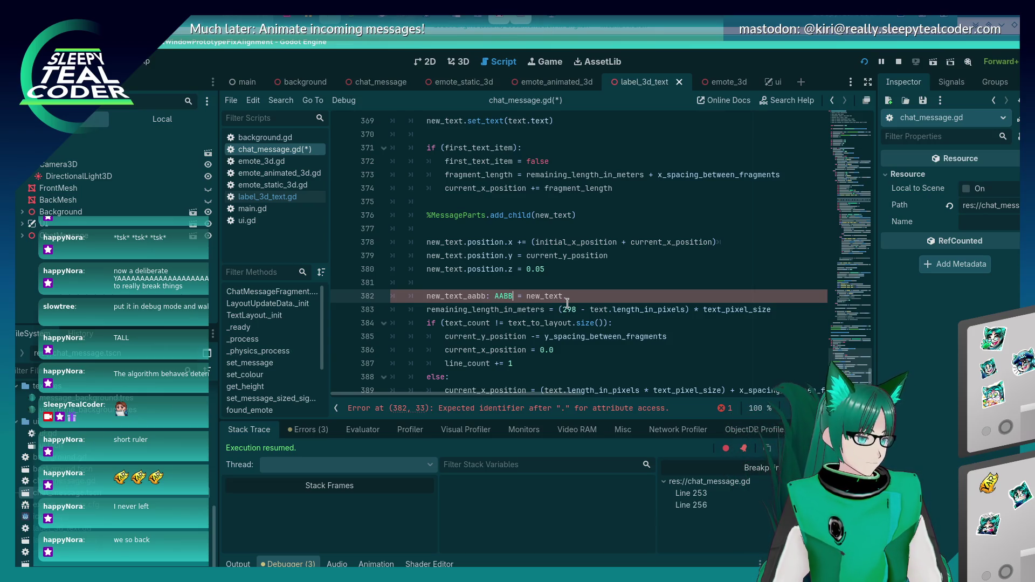
{"action": "type", "text": "_aabb()"}
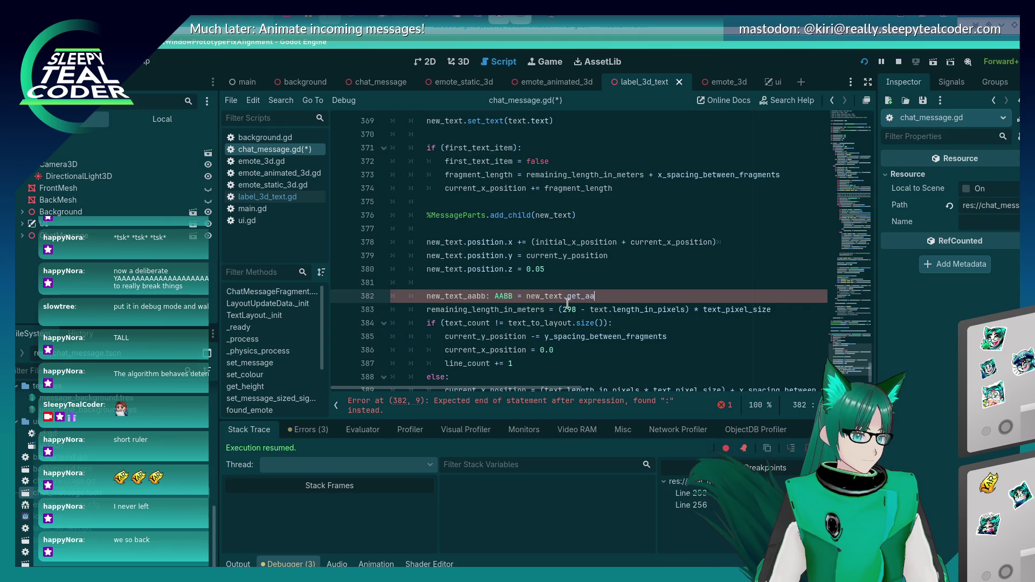
{"action": "left_click", "coordinate": [604, 179]}
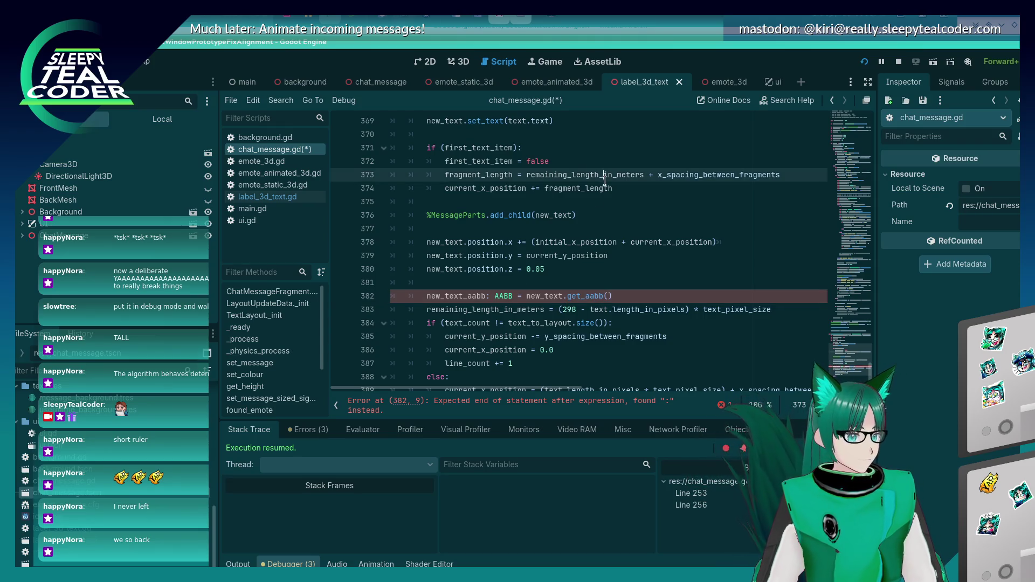
{"action": "left_click", "coordinate": [571, 247]}
{"action": "key", "text": "ctrl+s"}
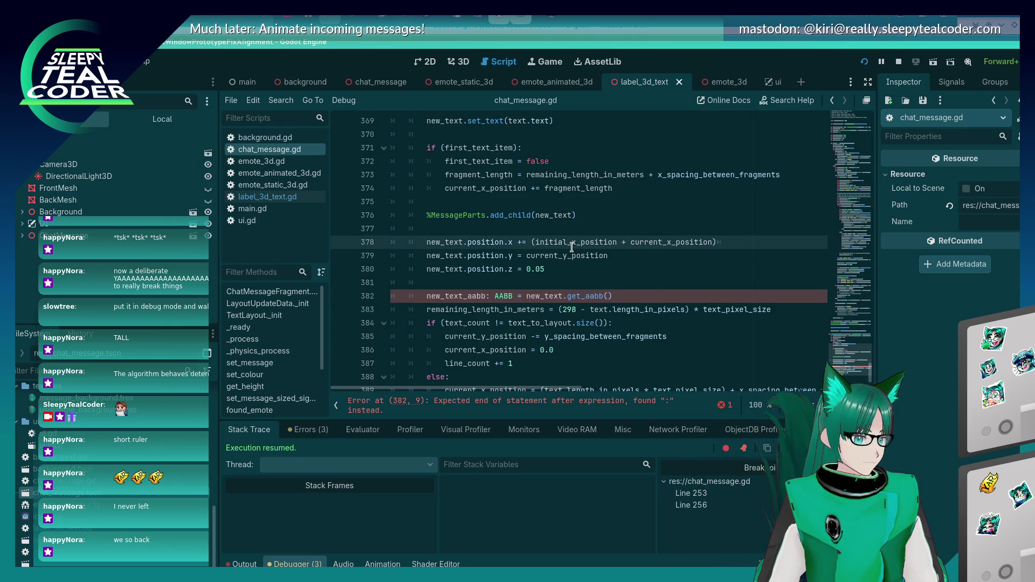
- Make line 382 a var declaration and paste new_text_aabb over line 383's width expression
{"action": "left_click", "coordinate": [487, 298]}
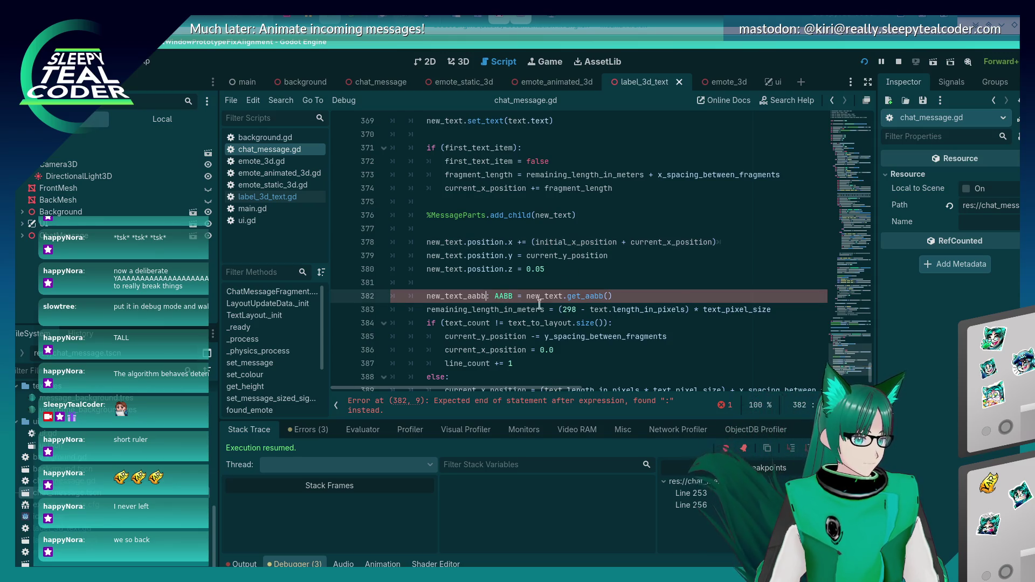
{"action": "key", "text": "Home"}
{"action": "type", "text": "var"}
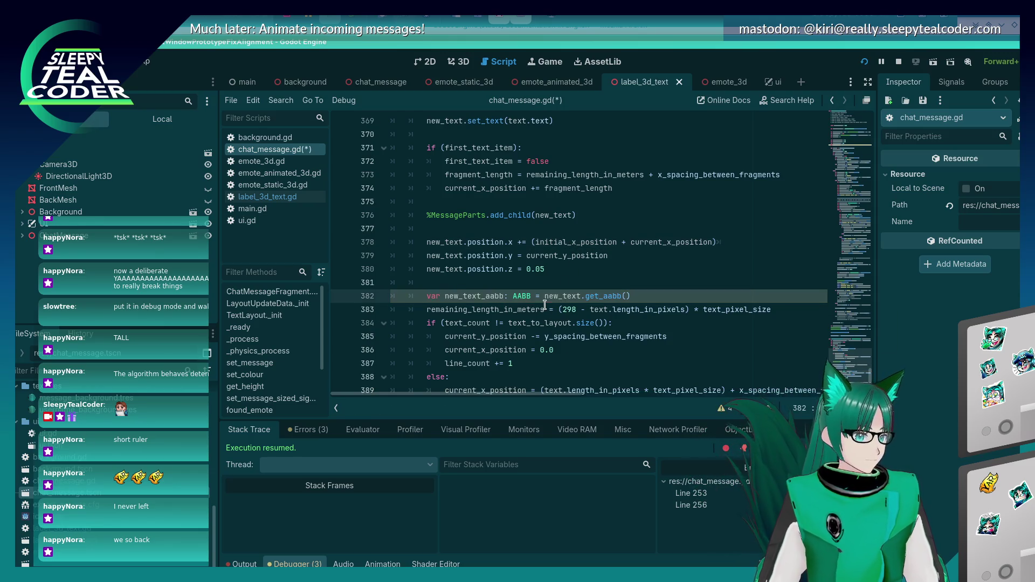
{"action": "double_click", "coordinate": [481, 297]}
{"action": "key", "text": "ctrl+c"}
{"action": "left_click_drag", "start_coordinate": [561, 313], "coordinate": [771, 311]}
{"action": "key", "text": "ctrl+v"}
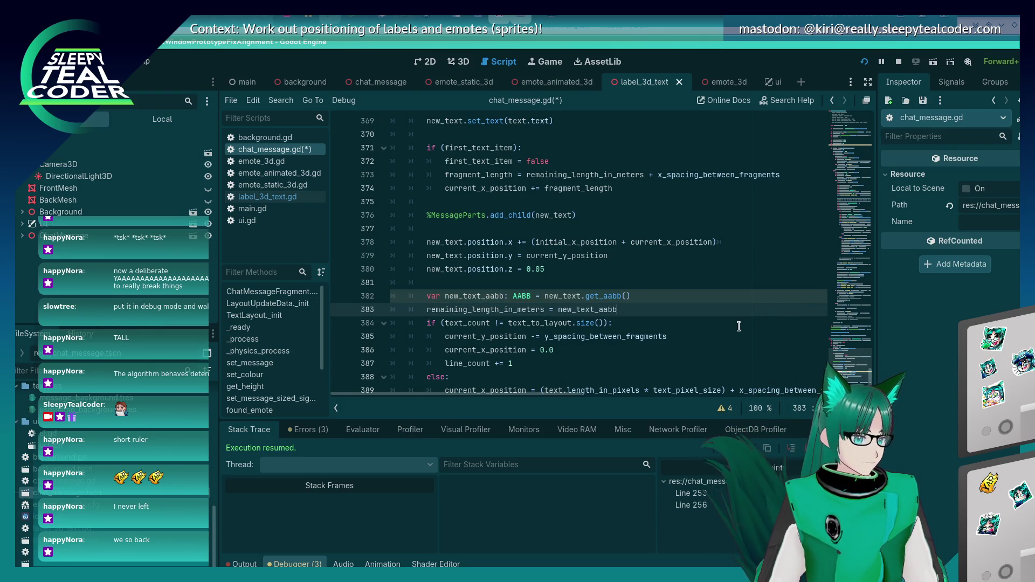
- Append .size.x so remaining_length_in_meters equals new_text_aabb.size.x, and save
{"action": "type", "text": ".size.x"}
{"action": "key", "text": "BackSpace"}
{"action": "key", "text": "BackSpace"}
{"action": "key", "text": "BackSpace"}
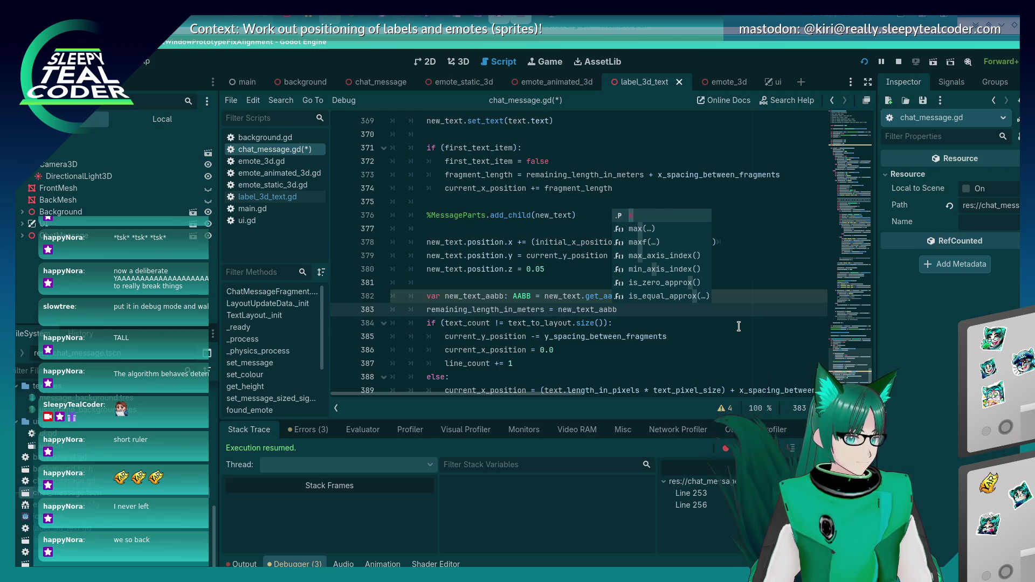
{"action": "type", "text": ".size.x"}
{"action": "key", "text": "ctrl+s"}
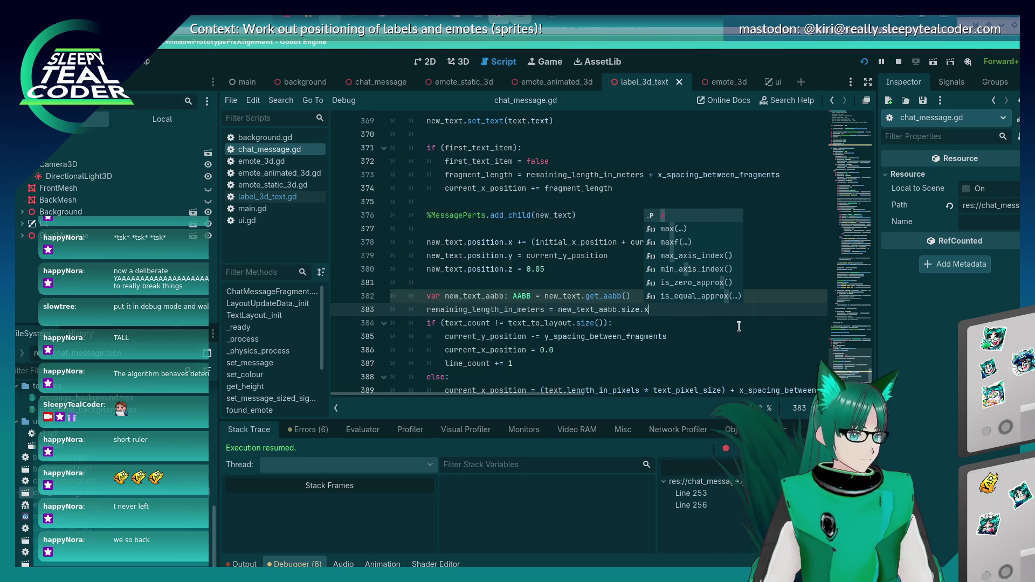
- Tidy the spacing after the equals sign on line 383 and bring up the script search
{"action": "left_click", "coordinate": [522, 262]}
{"action": "scroll", "coordinate": [525, 262], "scroll_direction": "down", "scroll_amount": 2}
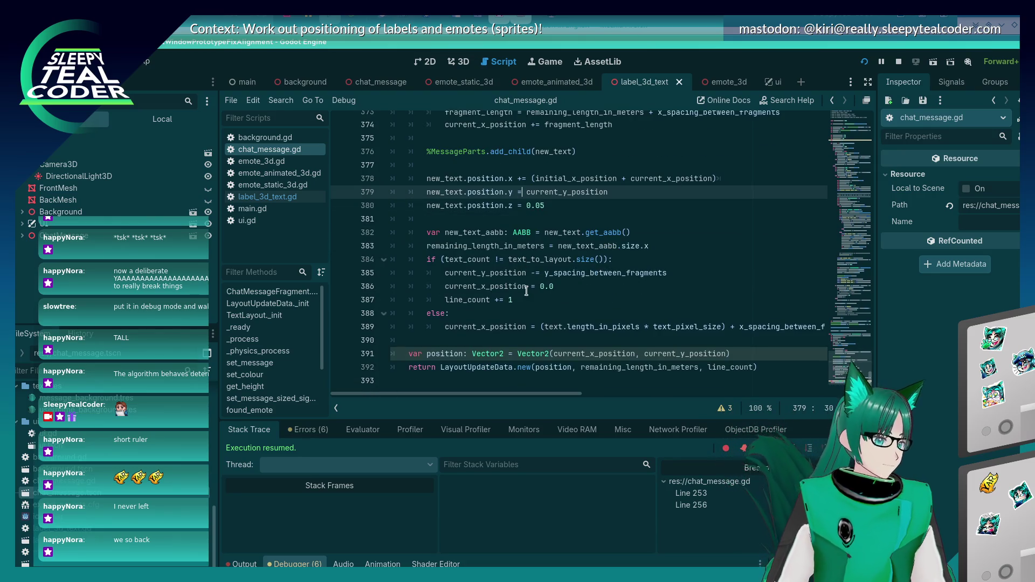
{"action": "left_click", "coordinate": [553, 246]}
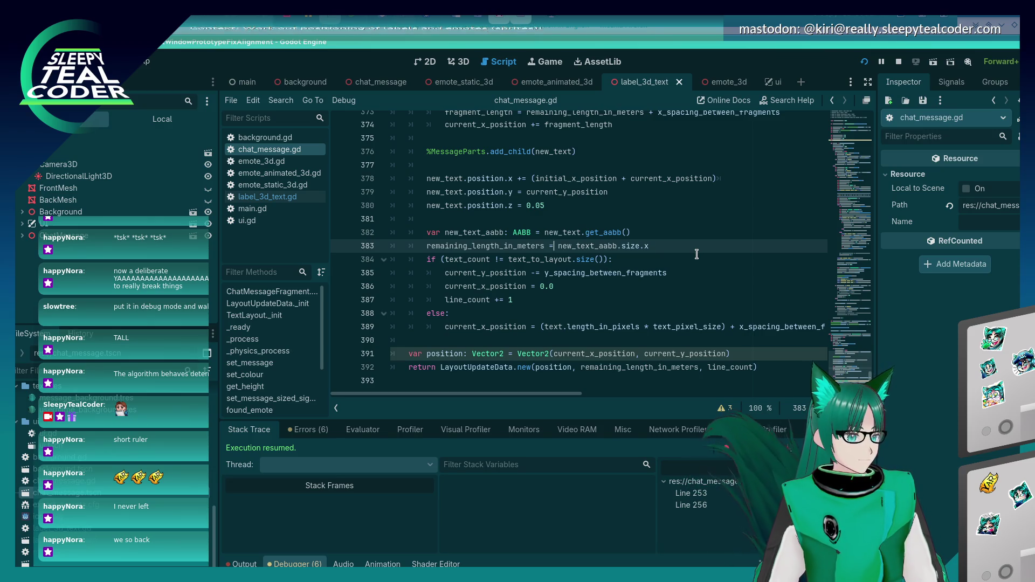
{"action": "key", "text": "ctrl+space"}
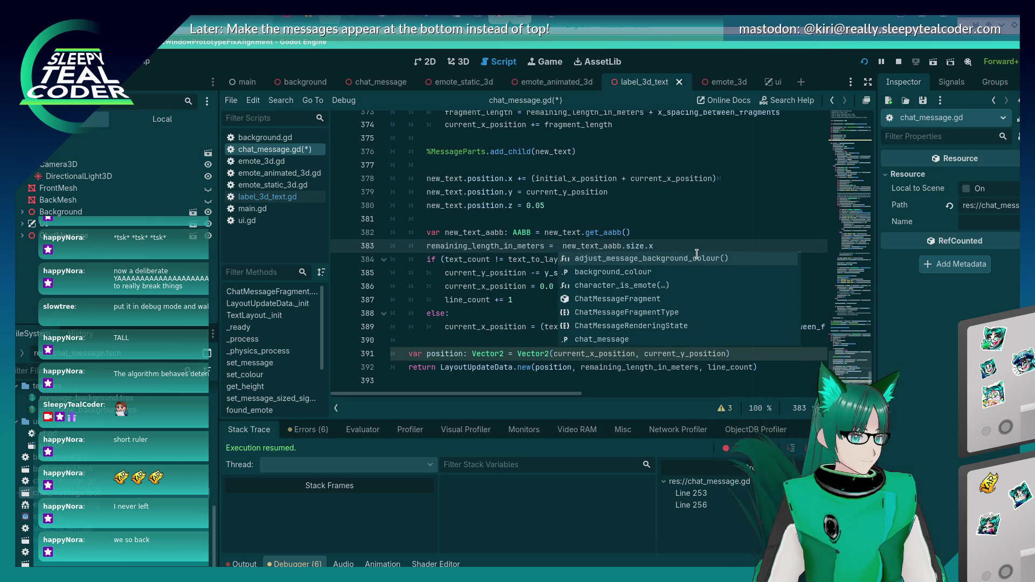
{"action": "key", "text": "Escape"}
{"action": "key", "text": "ctrl+f"}
- Search for 1.65 to reach its second match, then select $MessageBackground.mesh.size on line 236
{"action": "type", "text": "1.65"}
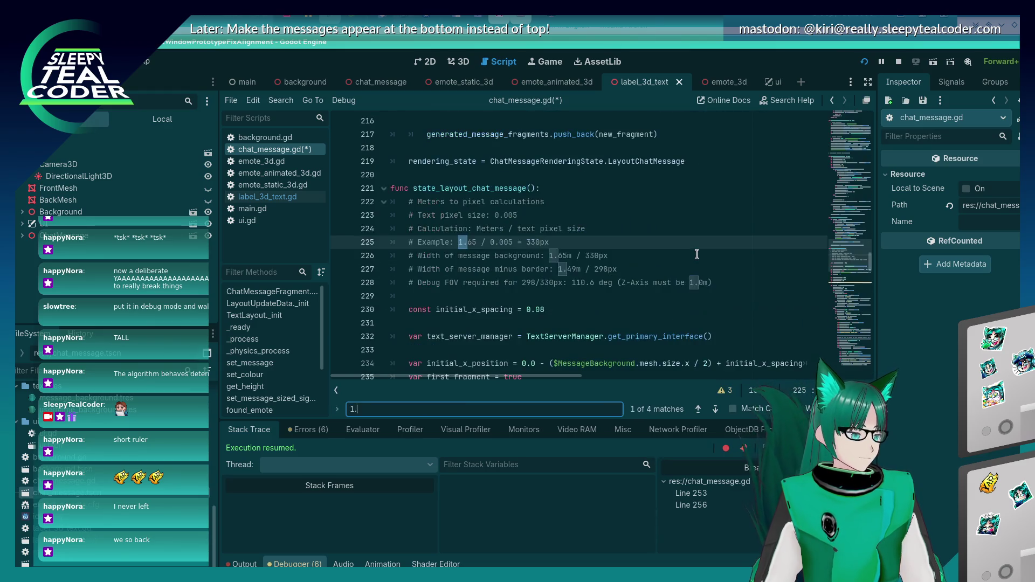
{"action": "key", "text": "Return"}
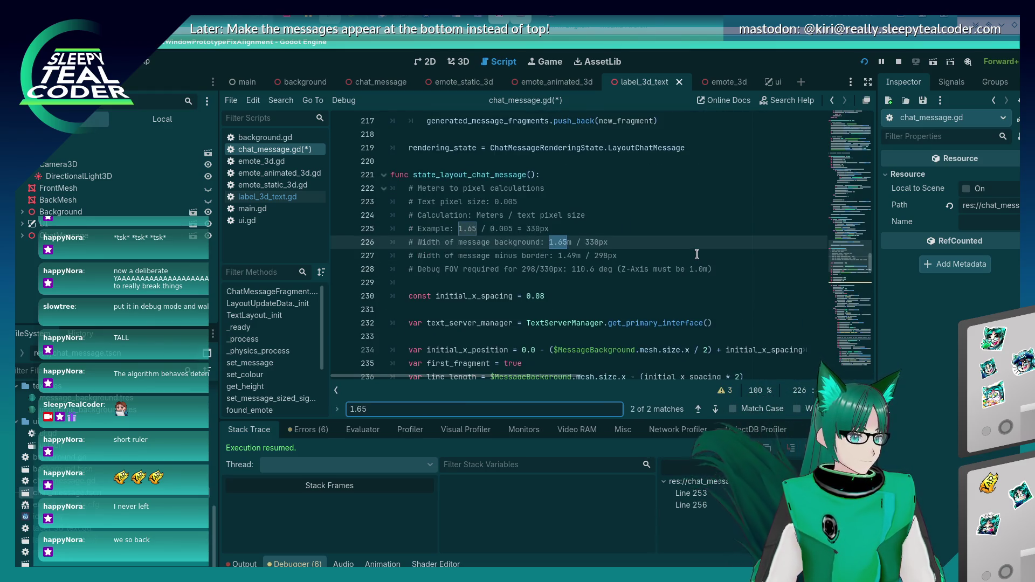
{"action": "scroll", "coordinate": [492, 229], "scroll_direction": "down", "scroll_amount": 4}
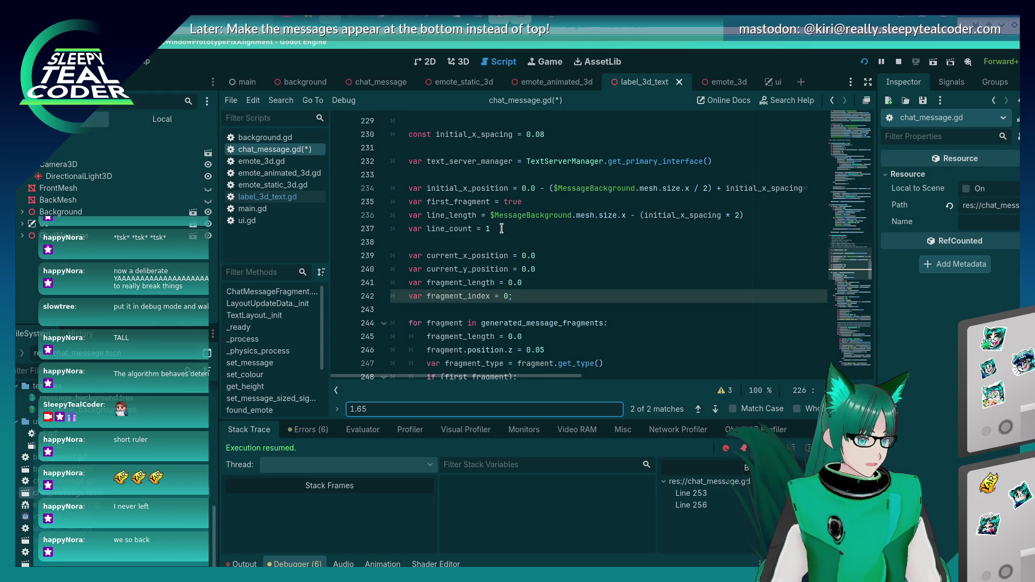
{"action": "left_click_drag", "start_coordinate": [491, 217], "coordinate": [626, 215]}
{"action": "left_click", "coordinate": [620, 205]}
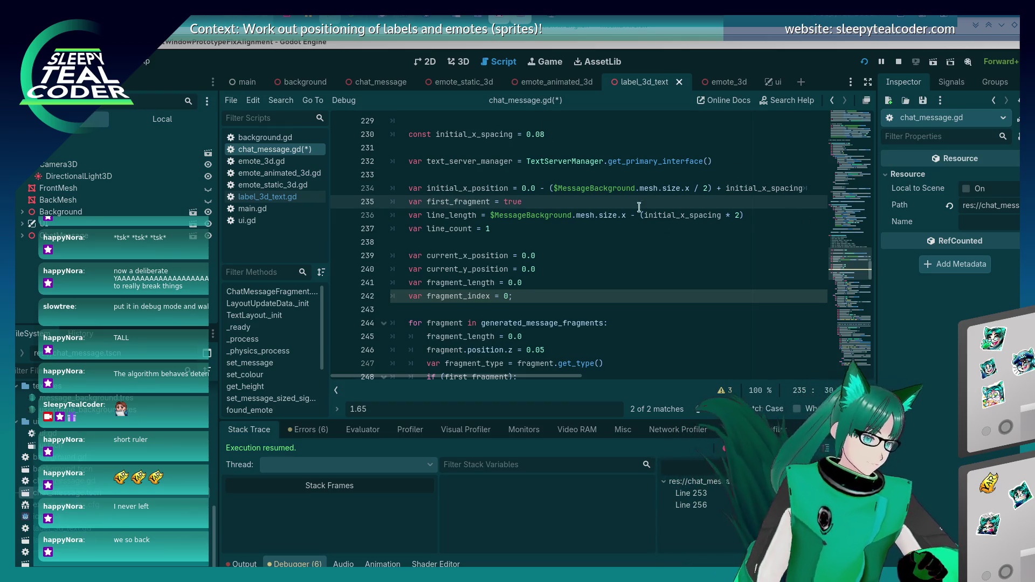
- Search the script for line_length and cycle through its 3 matches
{"action": "scroll", "coordinate": [695, 237], "scroll_direction": "down", "scroll_amount": 20}
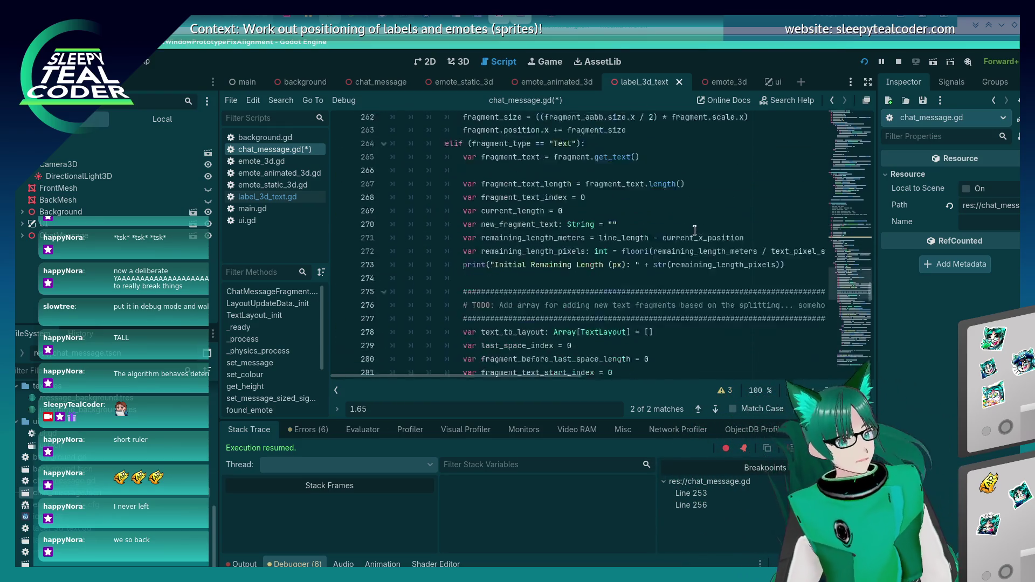
{"action": "scroll", "coordinate": [696, 230], "scroll_direction": "down", "scroll_amount": 6}
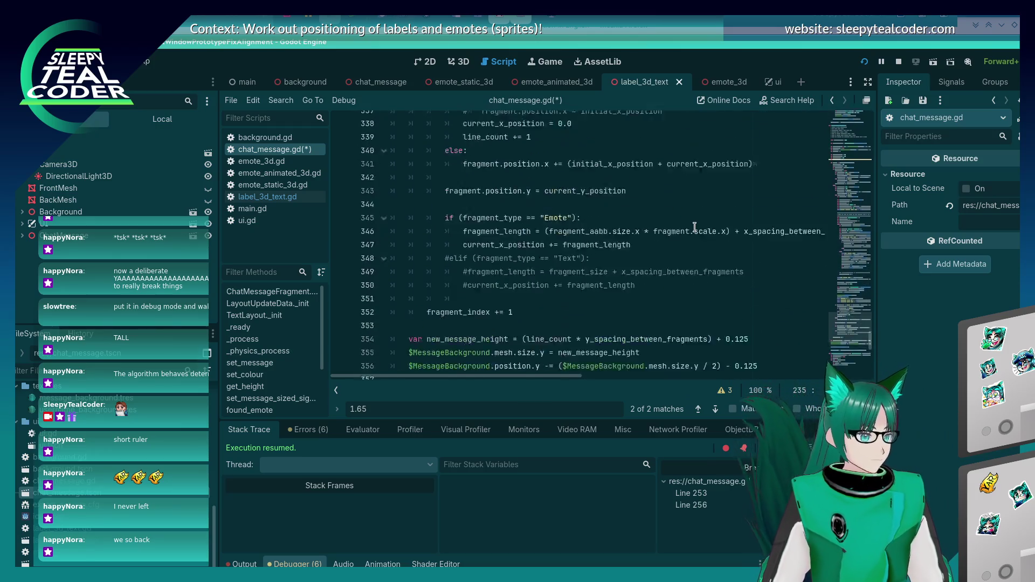
{"action": "scroll", "coordinate": [691, 227], "scroll_direction": "up", "scroll_amount": 20}
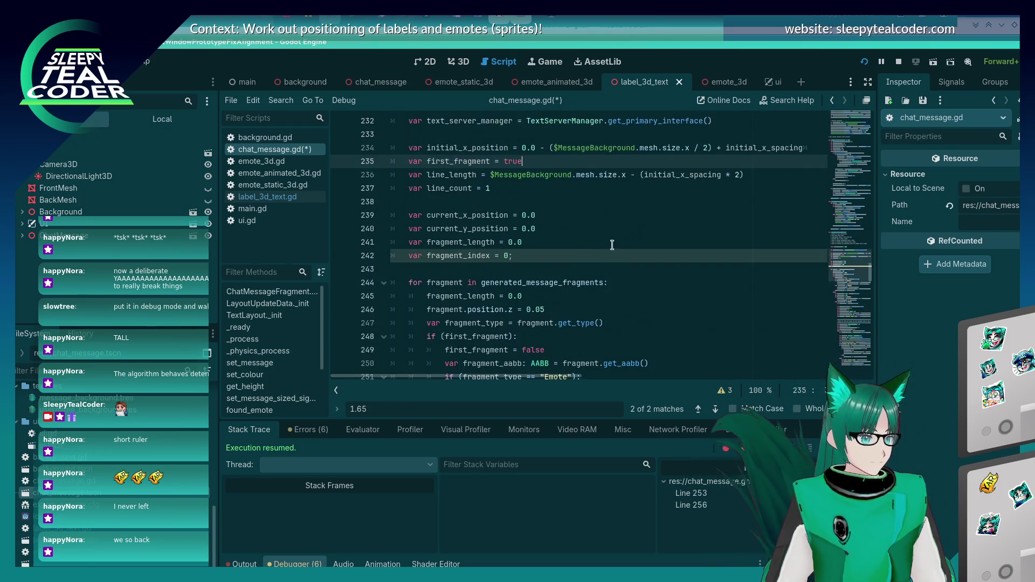
{"action": "double_click", "coordinate": [450, 175]}
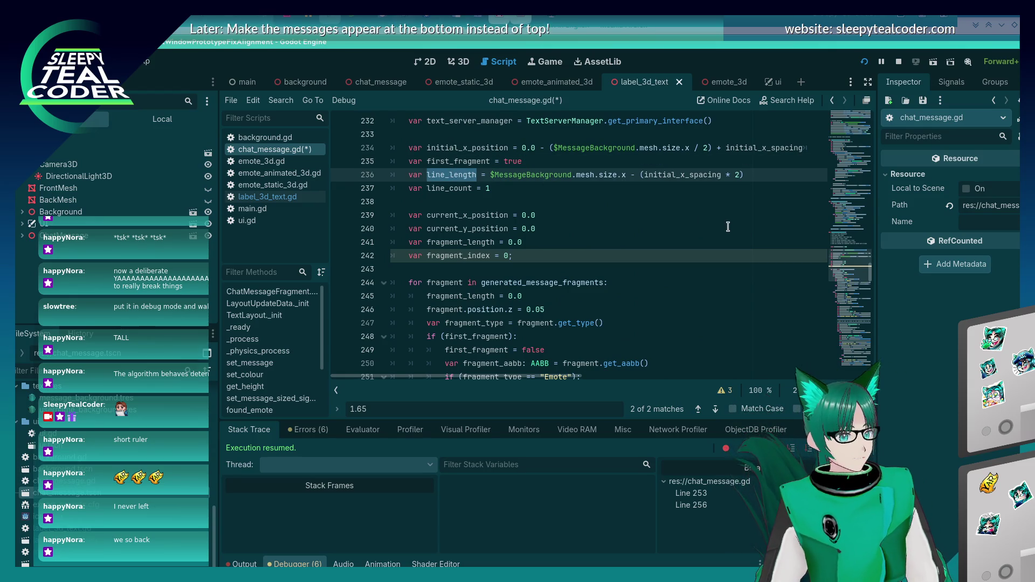
{"action": "key", "text": "ctrl+f"}
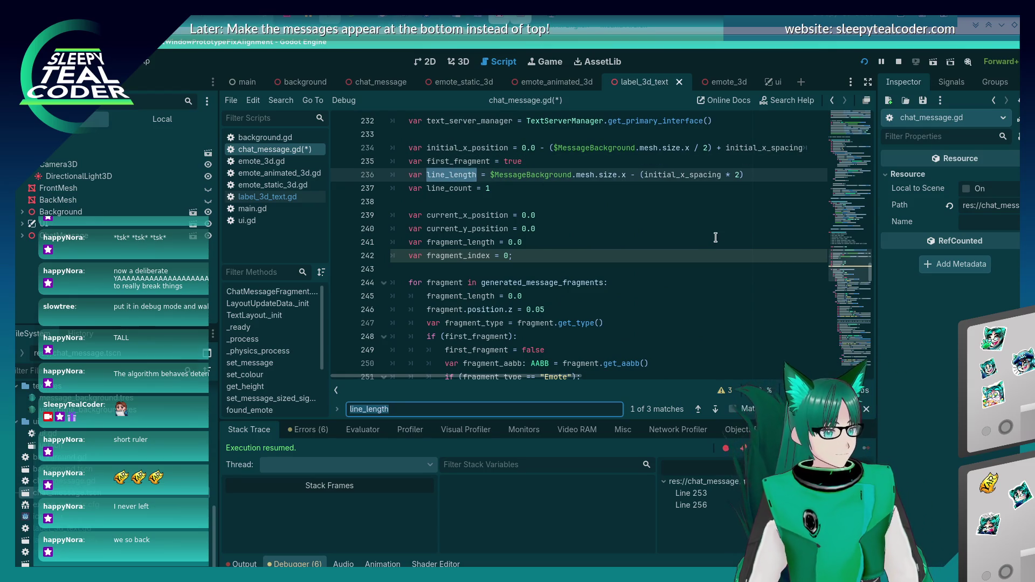
{"action": "key", "text": "Return"}
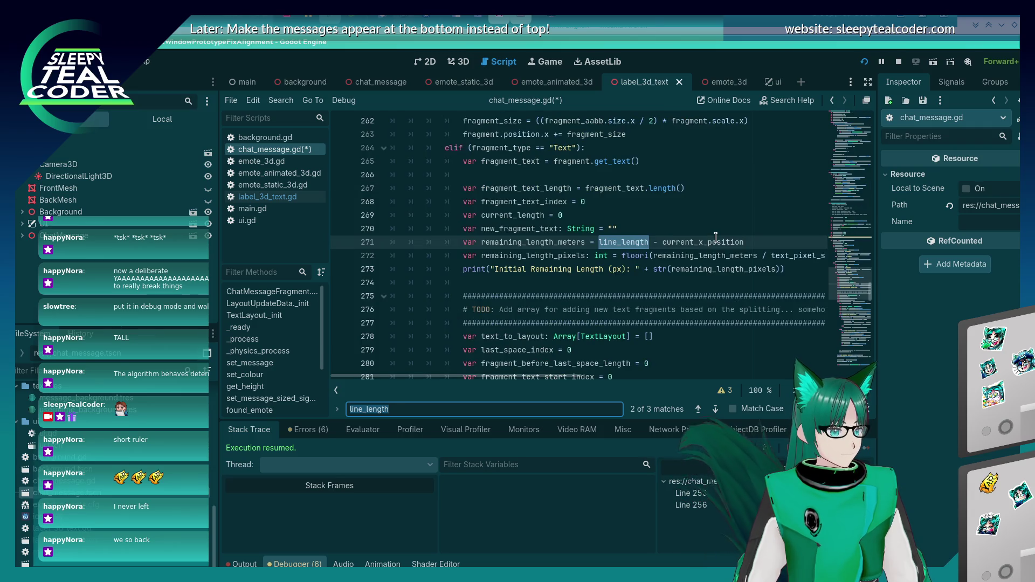
{"action": "key", "text": "Return"}
{"action": "key", "text": "Return"}
{"action": "key", "text": "shift+Return"}
{"action": "key", "text": "Return"}
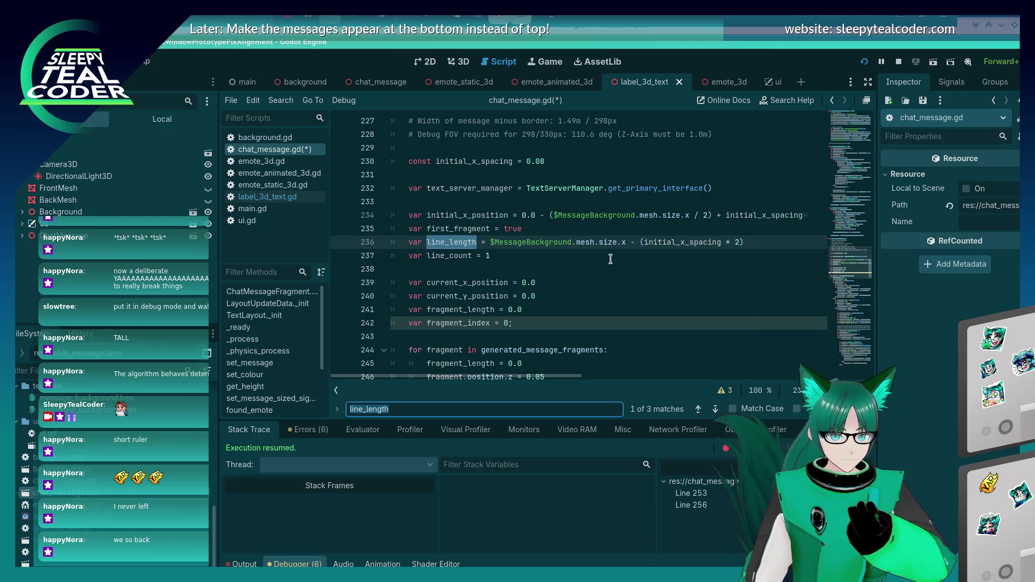
- Search line_length again back to line 332, then place the caret before line_count on line 321
{"action": "double_click", "coordinate": [453, 242]}
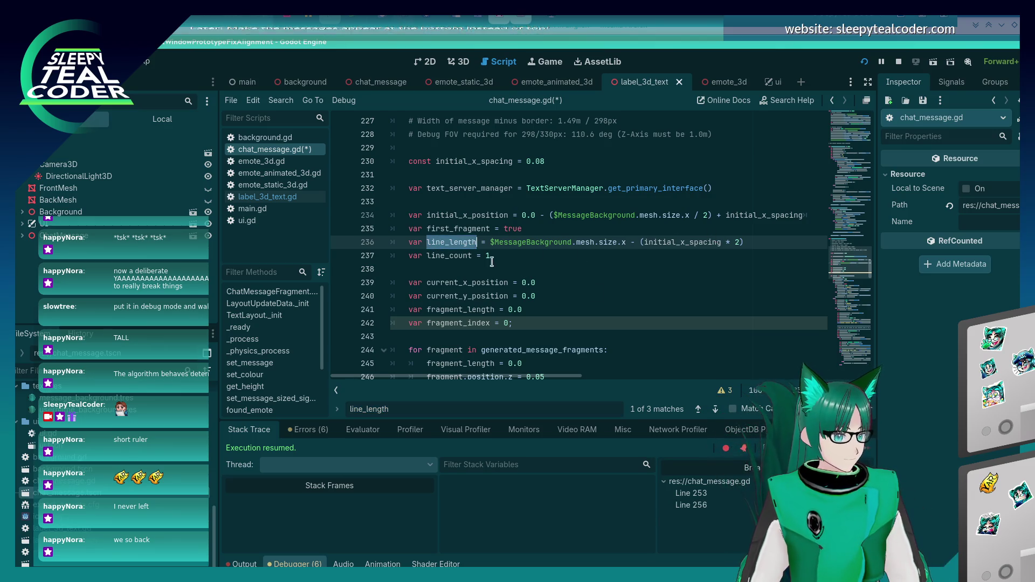
{"action": "key", "text": "ctrl+f"}
{"action": "key", "text": "Return"}
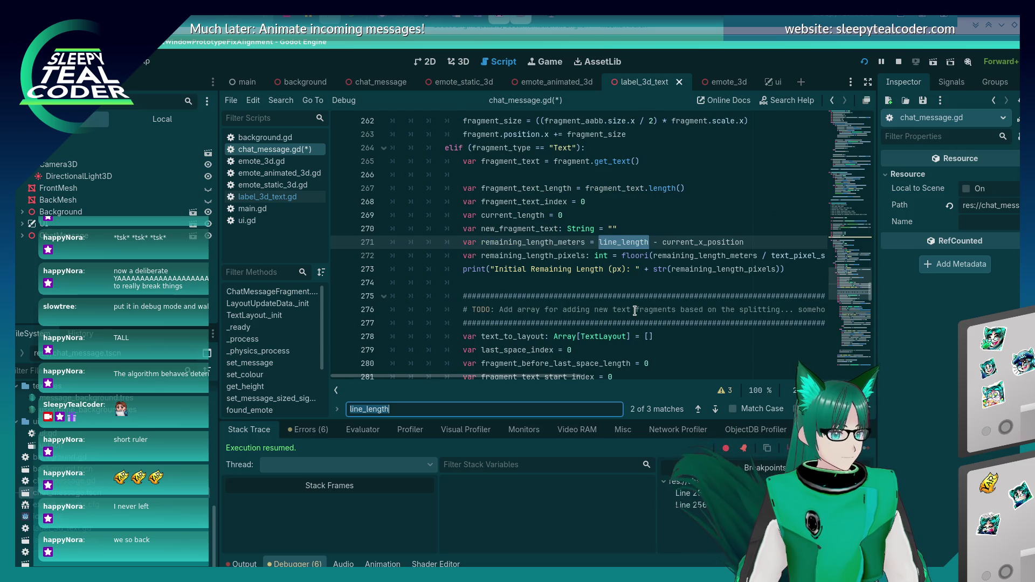
{"action": "key", "text": "Return"}
{"action": "key", "text": "Return"}
{"action": "key", "text": "Return"}
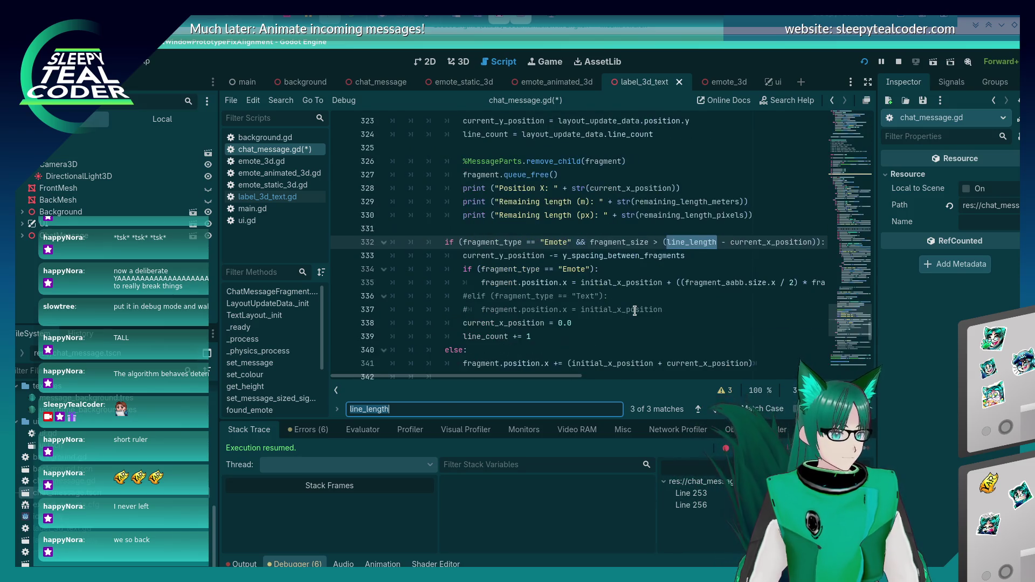
{"action": "scroll", "coordinate": [637, 311], "scroll_direction": "up", "scroll_amount": 5}
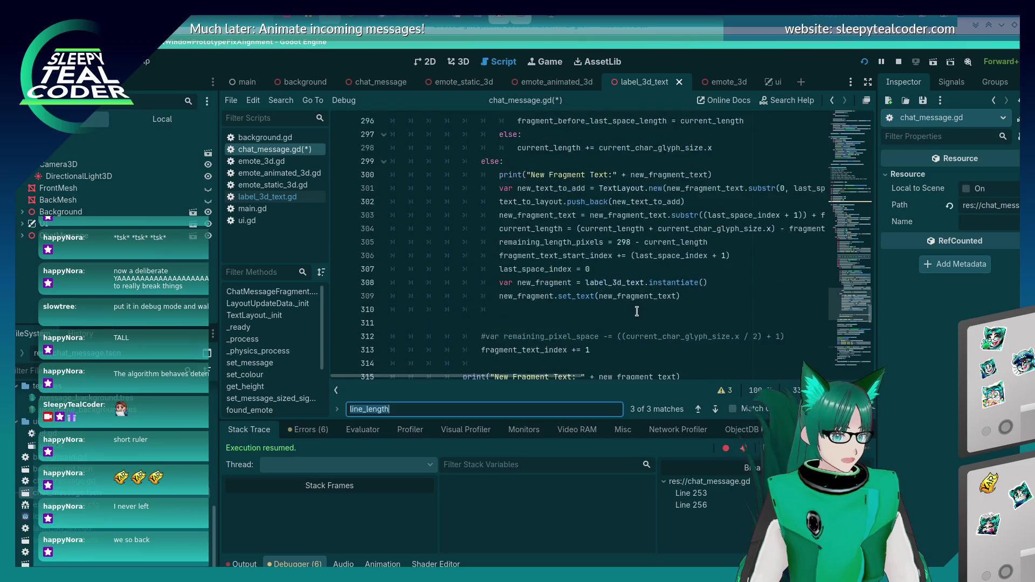
{"action": "left_click_drag", "start_coordinate": [555, 376], "coordinate": [809, 376]}
{"action": "left_click", "coordinate": [739, 296]}
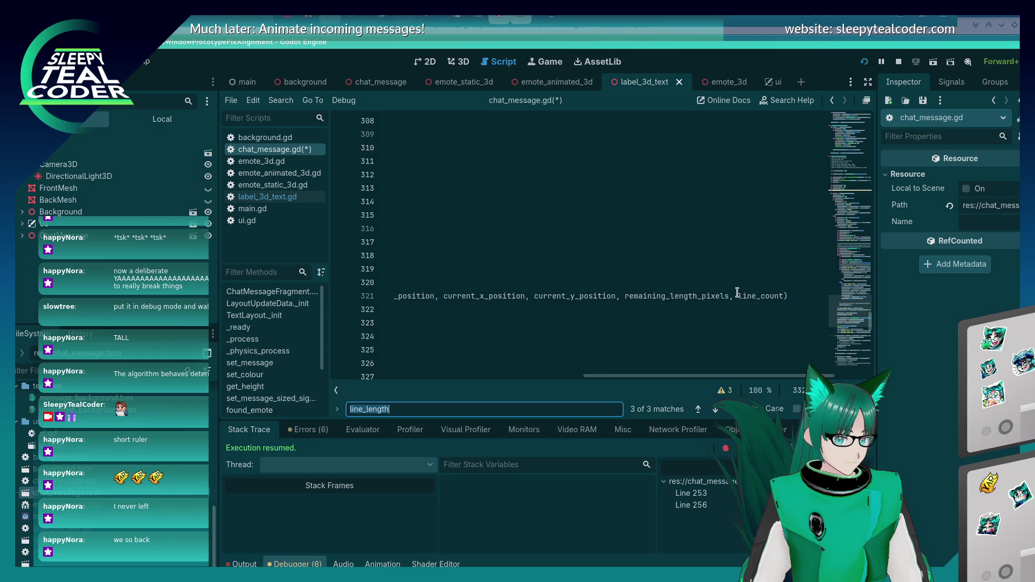
- Add line_length to the call on line 321 and as a float parameter on line 362, saving
{"action": "type", "text": "line_length,"}
{"action": "key", "text": "ctrl+s"}
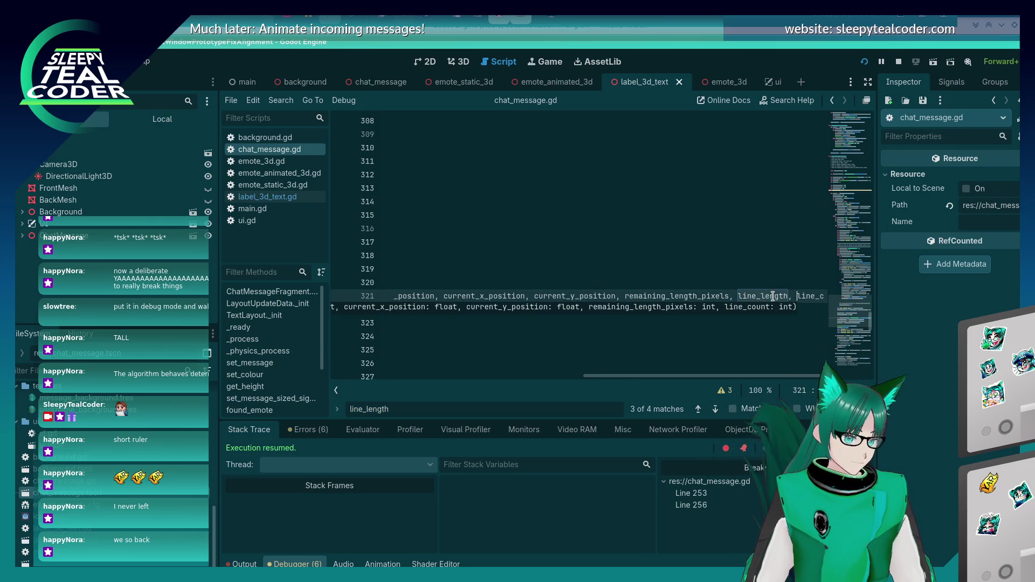
{"action": "scroll", "coordinate": [677, 243], "scroll_direction": "down", "scroll_amount": 15}
{"action": "scroll", "coordinate": [678, 243], "scroll_direction": "up", "scroll_amount": 1}
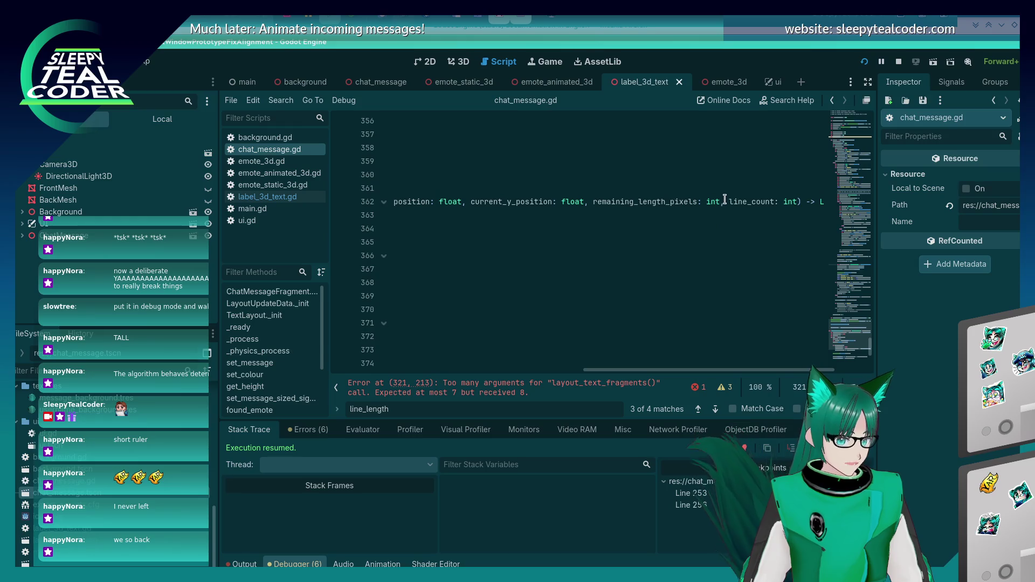
{"action": "left_click", "coordinate": [728, 201]}
{"action": "type", "text": "line_length: "}
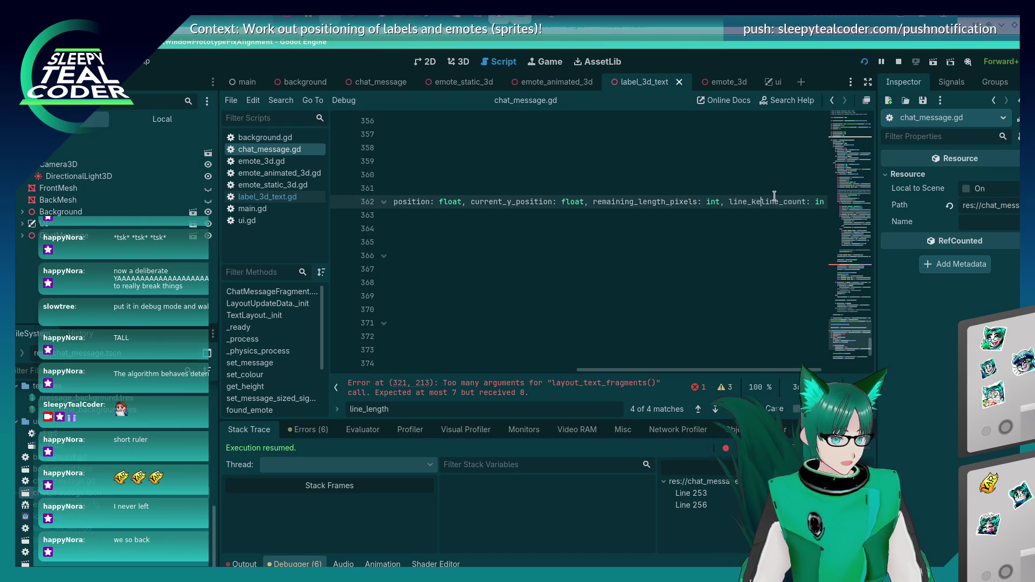
{"action": "type", "text": "float,"}
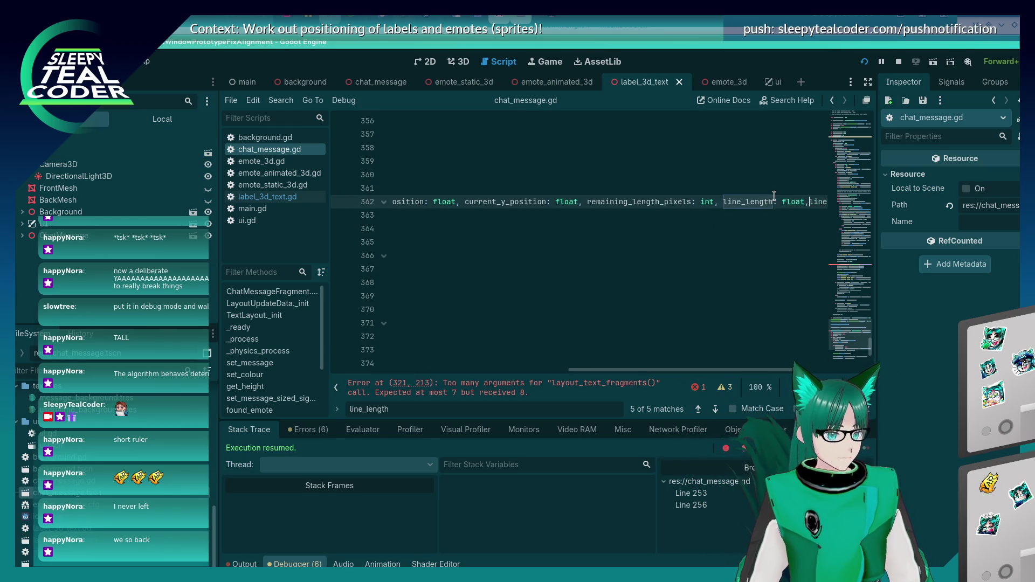
{"action": "key", "text": "ctrl+s"}
{"action": "key", "text": "Home"}
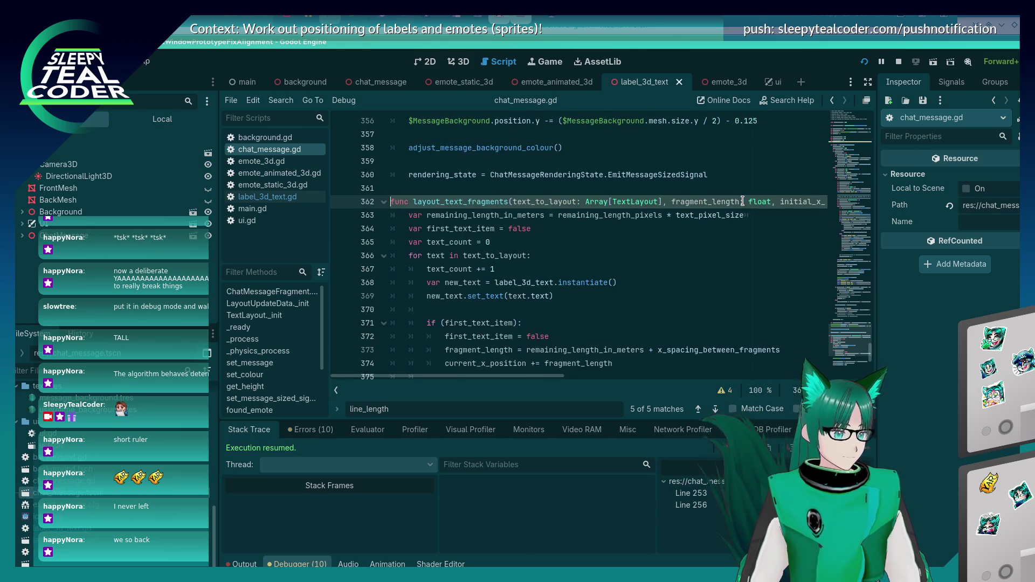
- Rewrite line 383 as line_length - (new_text_aabb.size.x + x_spacing_between_fragments)
{"action": "scroll", "coordinate": [716, 208], "scroll_direction": "down", "scroll_amount": 2}
{"action": "scroll", "coordinate": [717, 208], "scroll_direction": "down", "scroll_amount": 4}
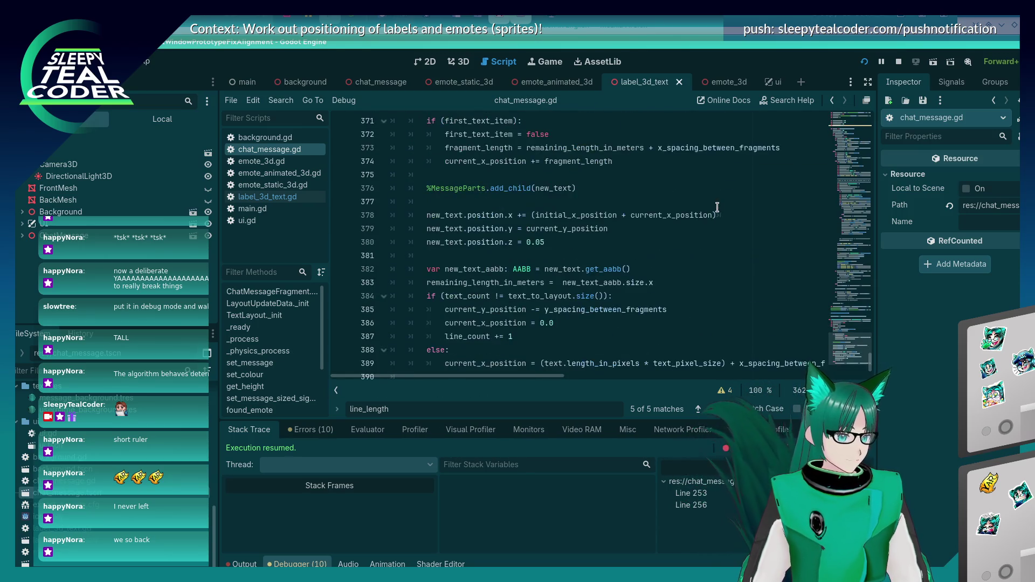
{"action": "left_click", "coordinate": [561, 244]}
{"action": "type", "text": "line_length -"}
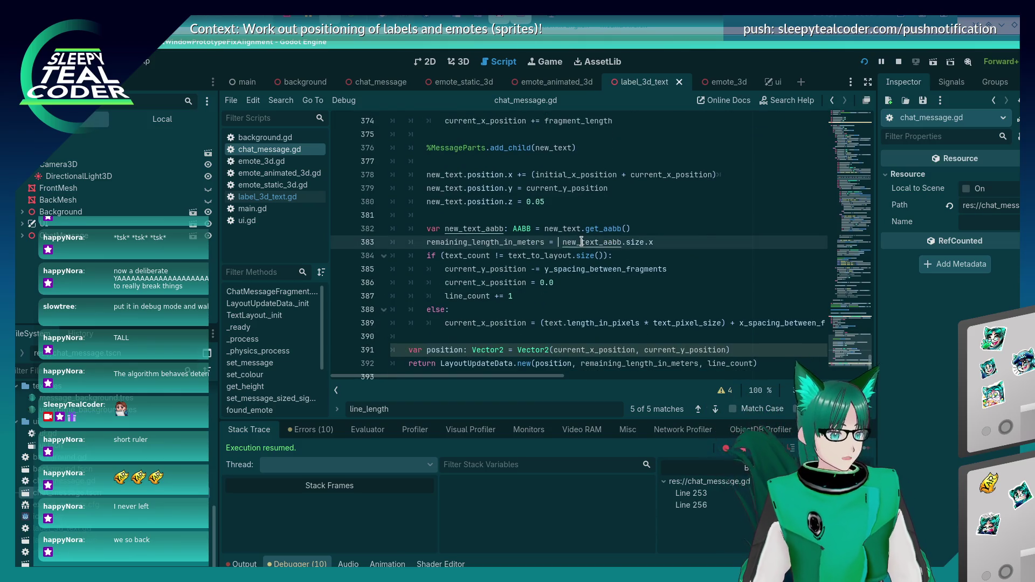
{"action": "key", "text": "ctrl+s"}
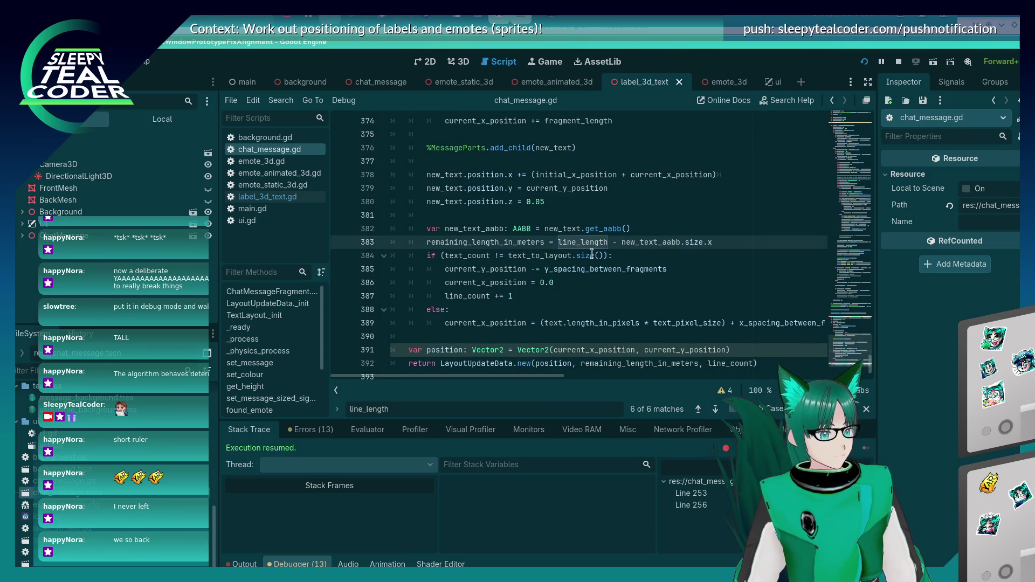
{"action": "left_click", "coordinate": [591, 255]}
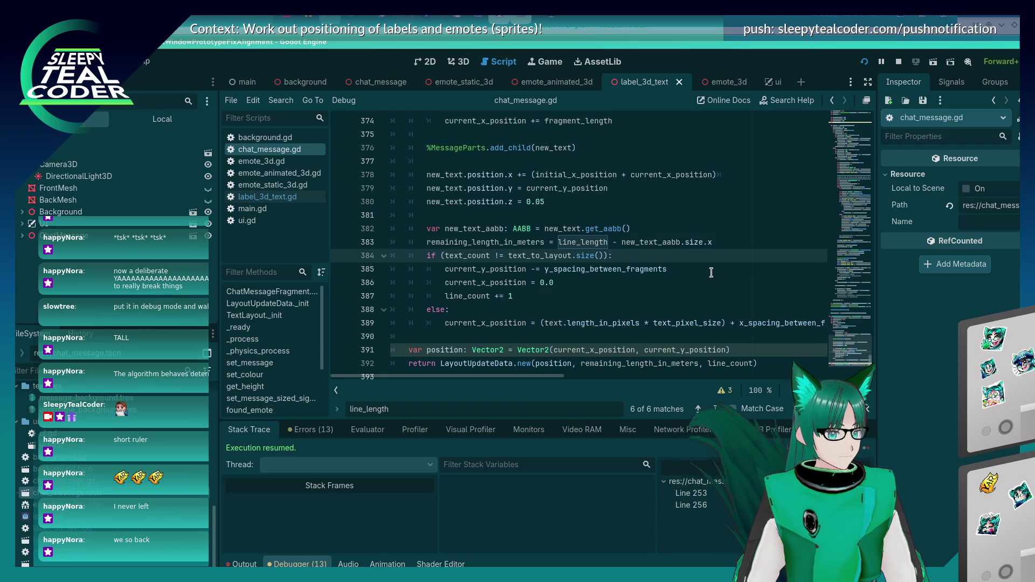
{"action": "scroll", "coordinate": [711, 273], "scroll_direction": "down", "scroll_amount": 1}
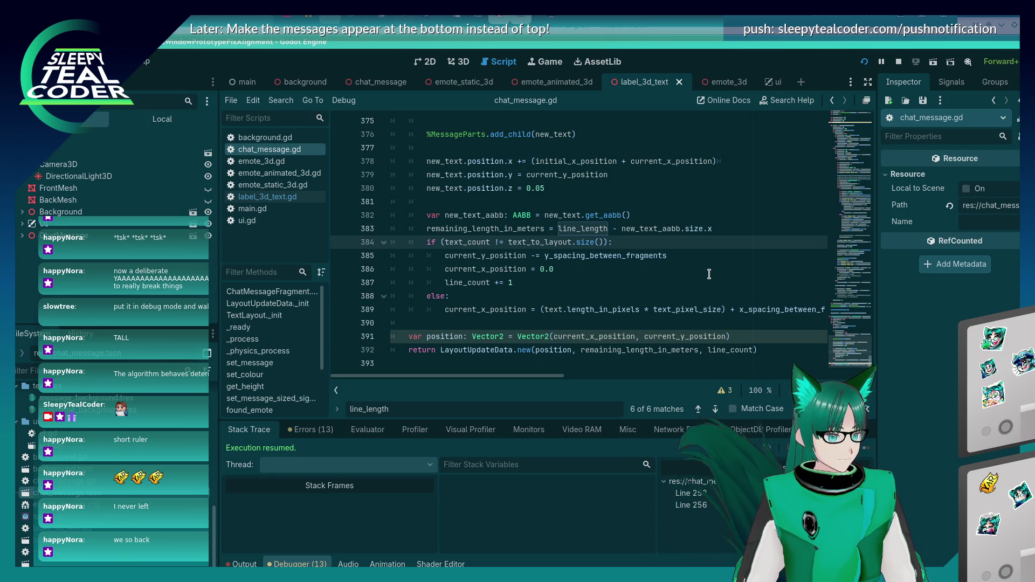
{"action": "left_click", "coordinate": [616, 229]}
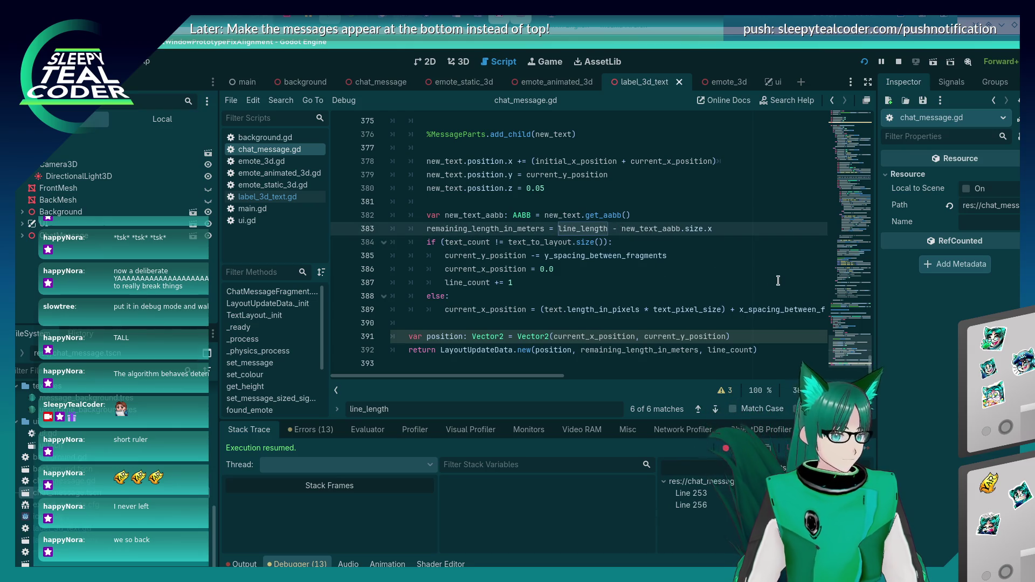
{"action": "type", "text": "(new_text_aabb.size.x "}
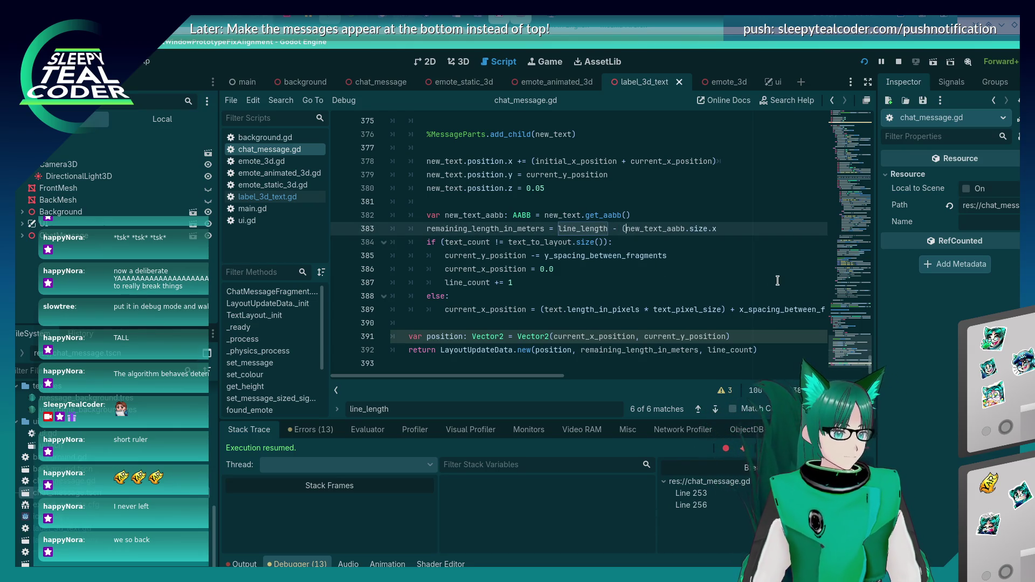
{"action": "type", "text": "+ x_spacing_between_fragments)"}
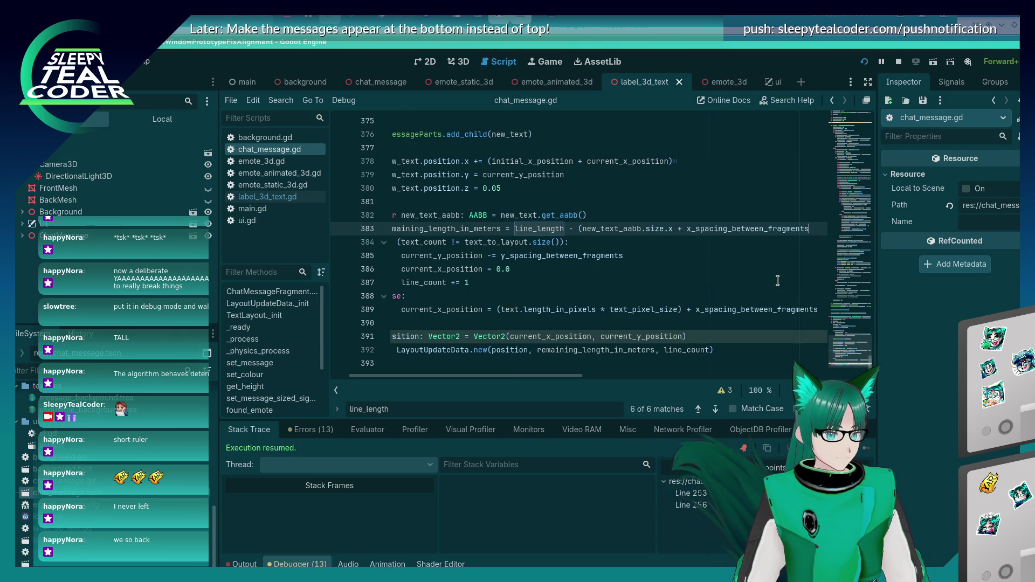
{"action": "key", "text": "Home"}
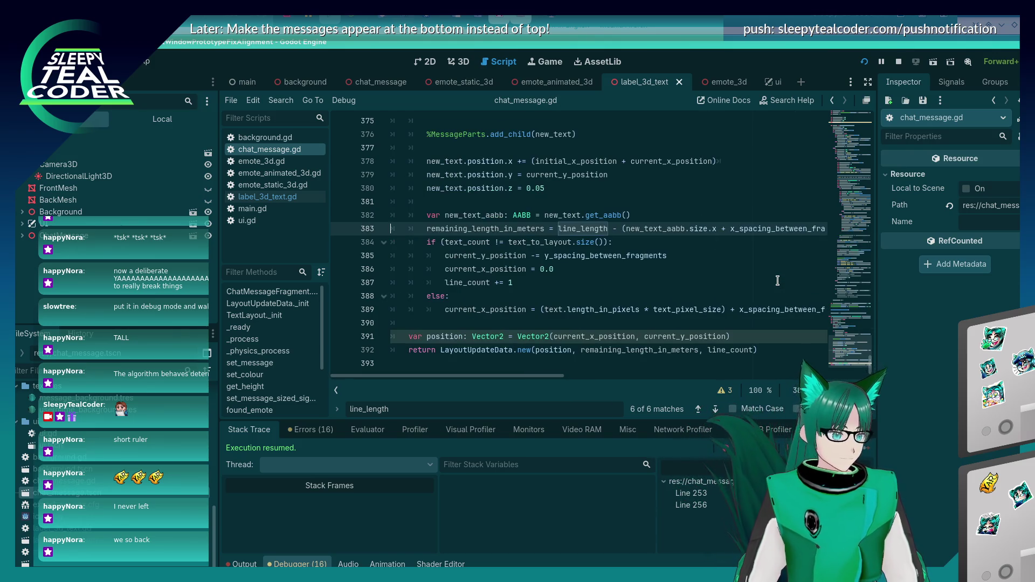
{"action": "key", "text": "alt+Tab"}
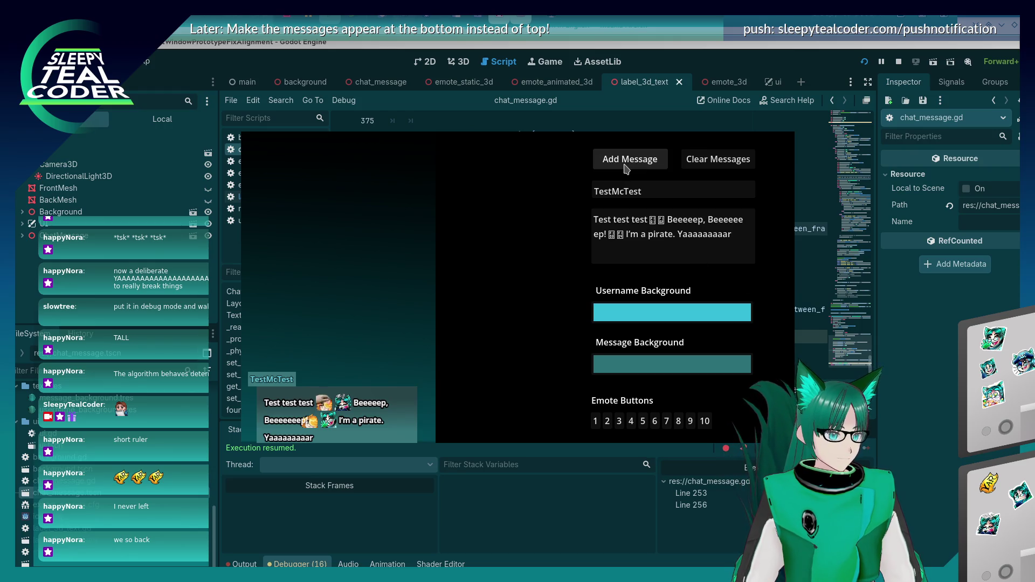
- Add a test message in the game, resume from the breakpoint, and switch to On screen notes
{"action": "left_click", "coordinate": [625, 164]}
{"action": "left_click", "coordinate": [865, 450]}
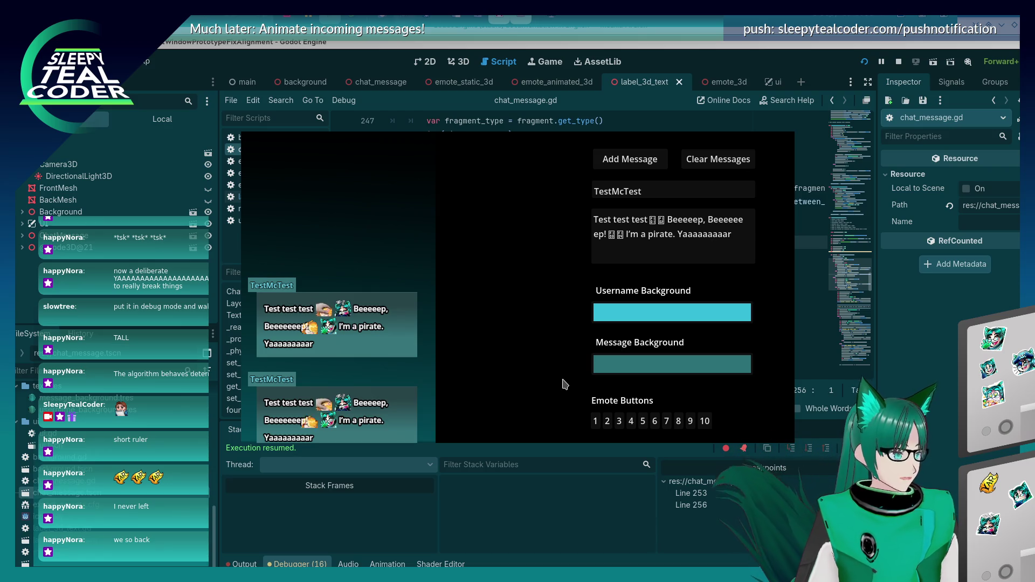
{"action": "key", "text": "alt+Tab"}
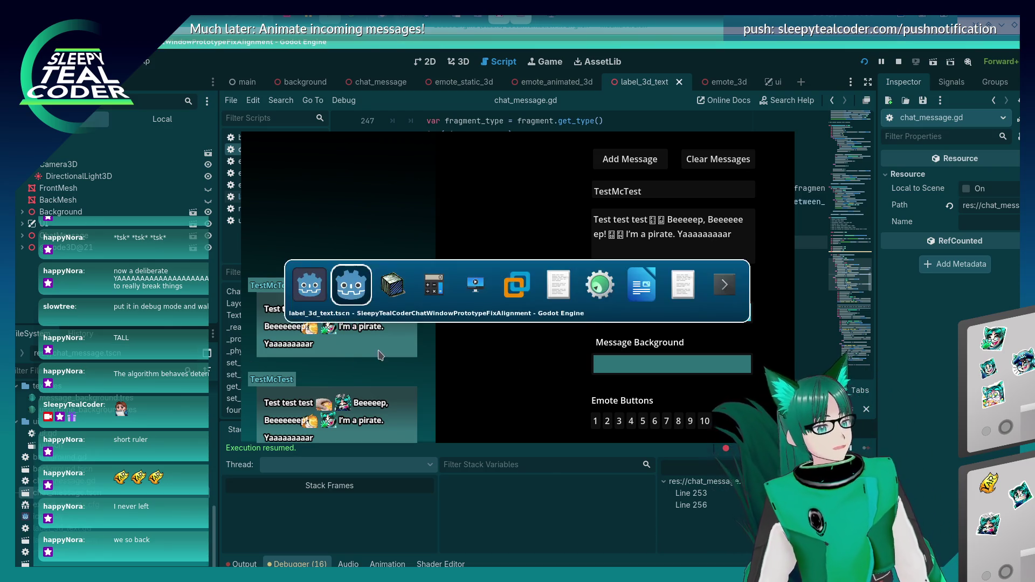
{"action": "left_click", "coordinate": [633, 284]}
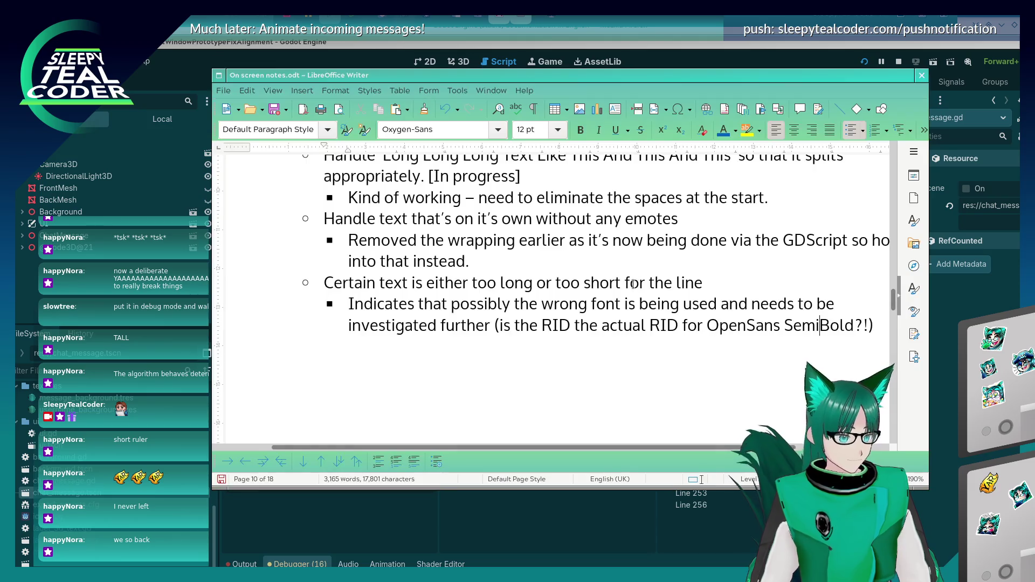
- Add a top-level bullet: spacing between text and emote is off on the last line of multi-line fragments
{"action": "left_click", "coordinate": [467, 336]}
{"action": "key", "text": "Return"}
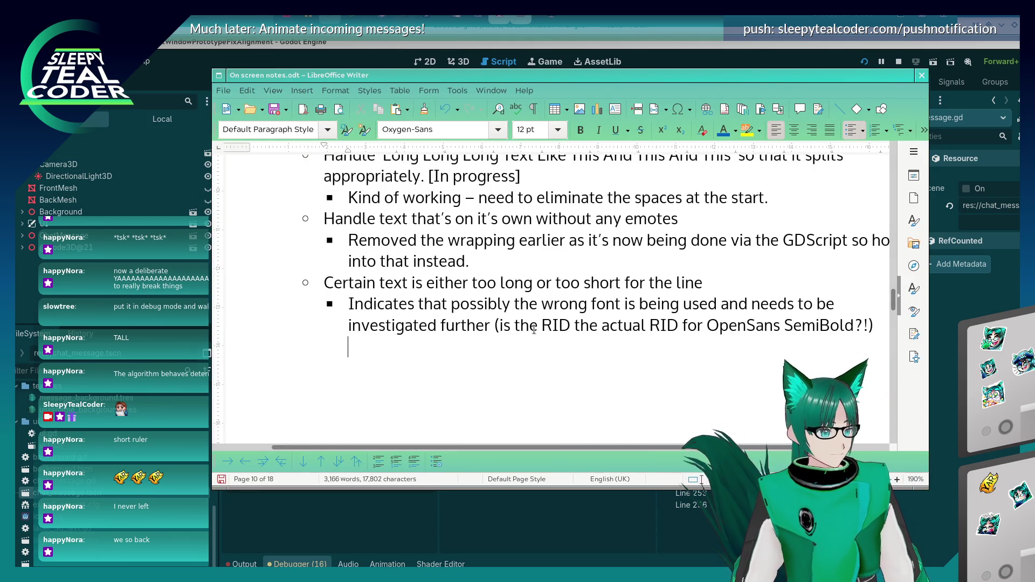
{"action": "key", "text": "shift+Tab"}
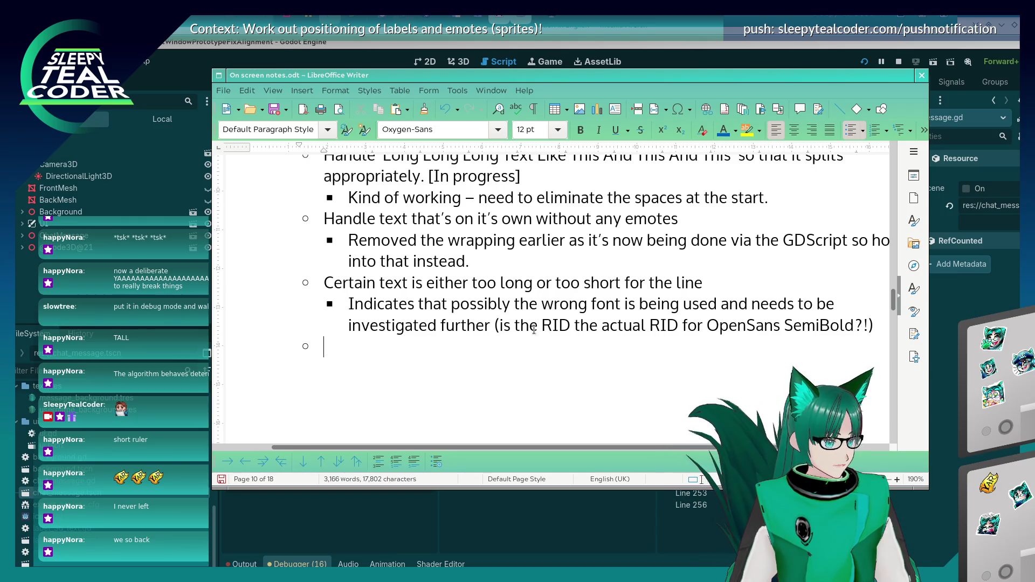
{"action": "type", "text": "Spaci"}
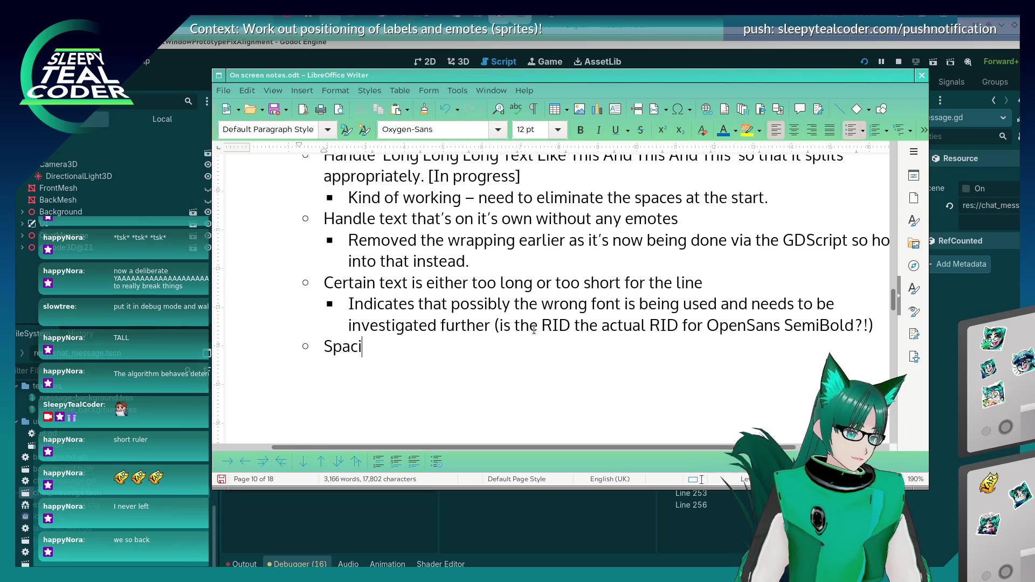
{"action": "type", "text": "ng not quite "}
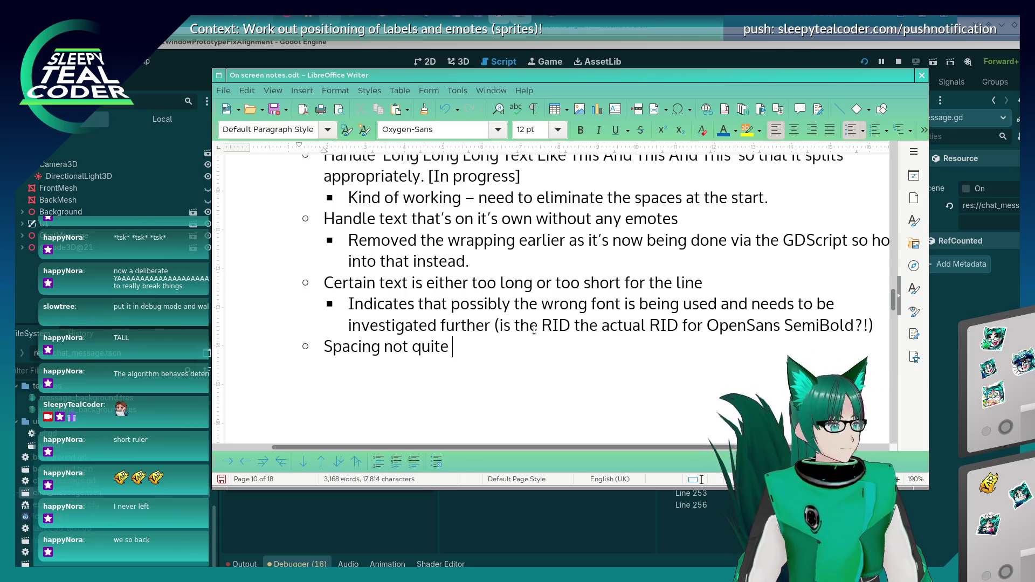
{"action": "type", "text": "right between "}
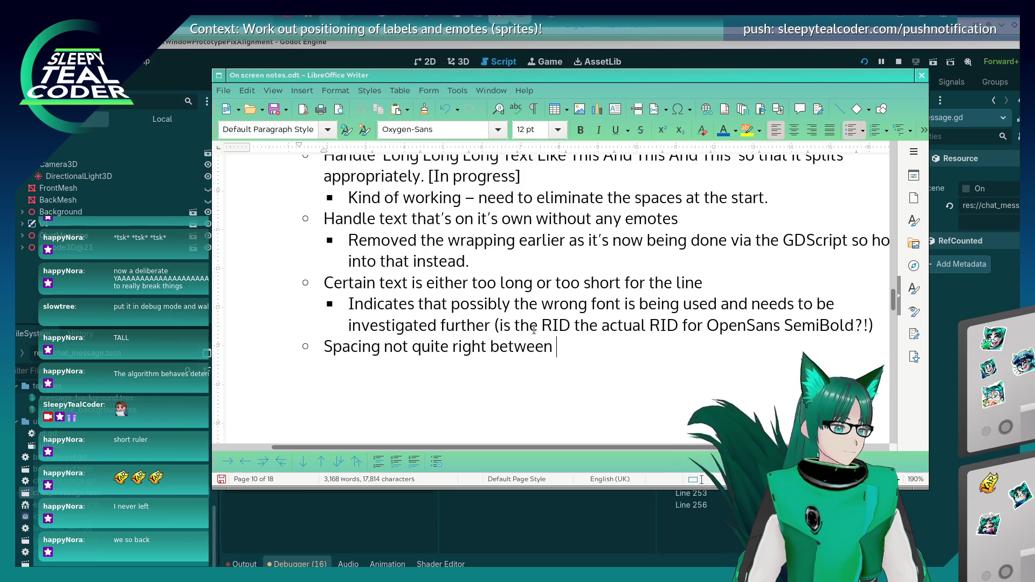
{"action": "type", "text": "twe"}
{"action": "key", "text": "BackSpace"}
{"action": "key", "text": "BackSpace"}
{"action": "type", "text": "ext and emote on a new"}
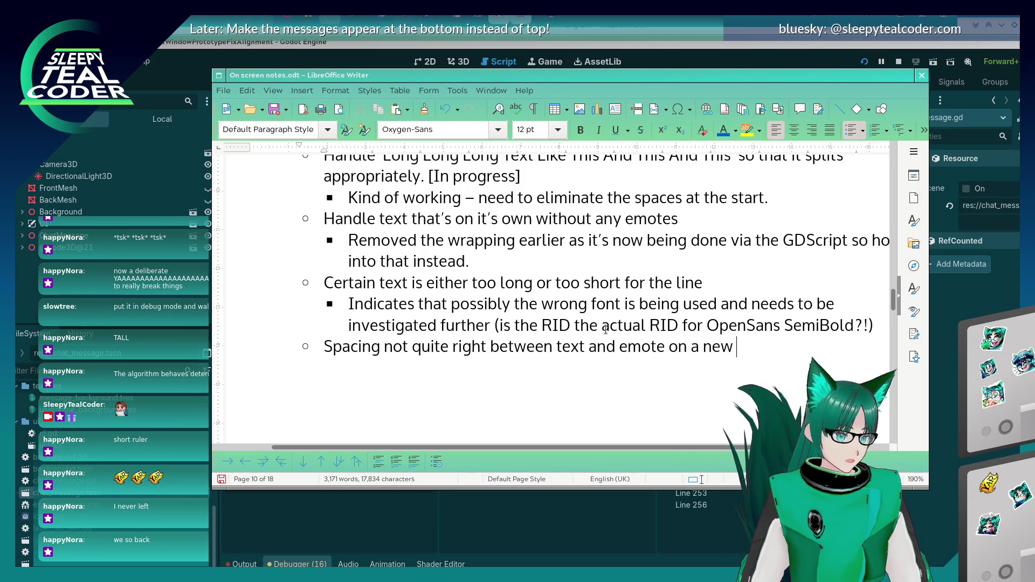
{"action": "key", "text": "BackSpace"}
{"action": "key", "text": "BackSpace"}
{"action": "key", "text": "BackSpace"}
{"action": "type", "text": "the last line of"}
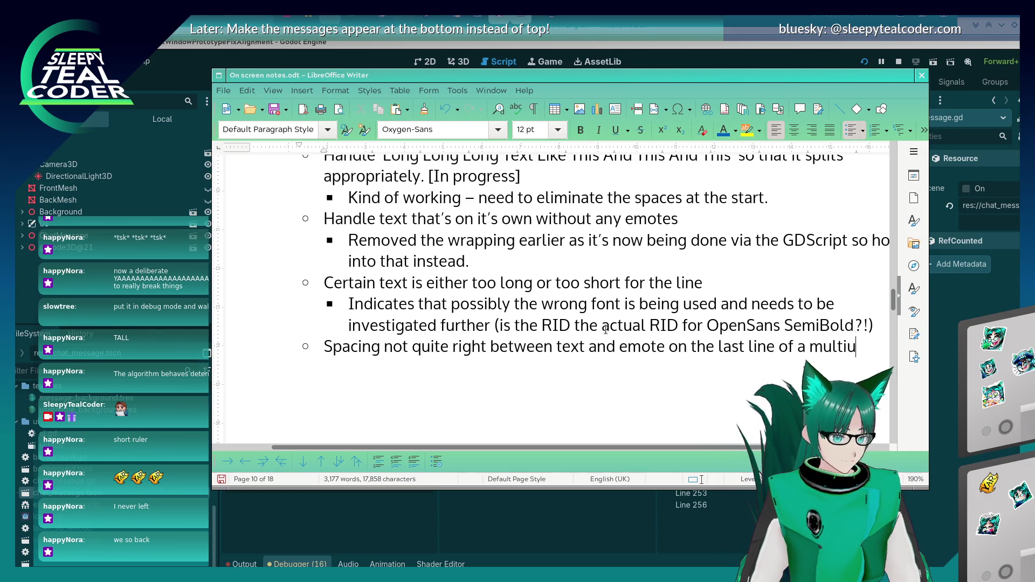
{"action": "key", "text": "BackSpace"}
{"action": "type", "text": "ple t"}
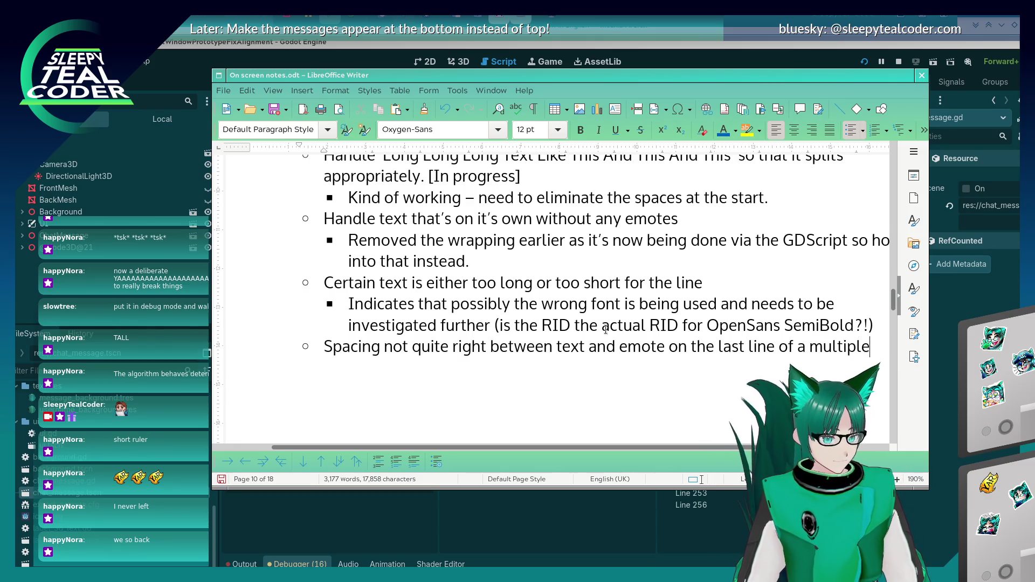
{"action": "type", "text": "ine o"}
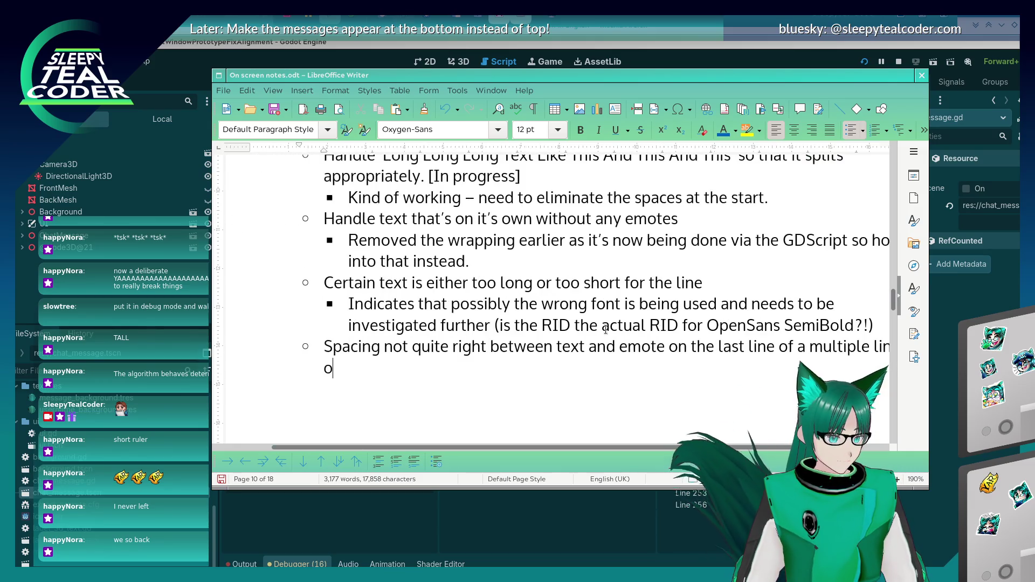
{"action": "type", "text": "f text fragment"}
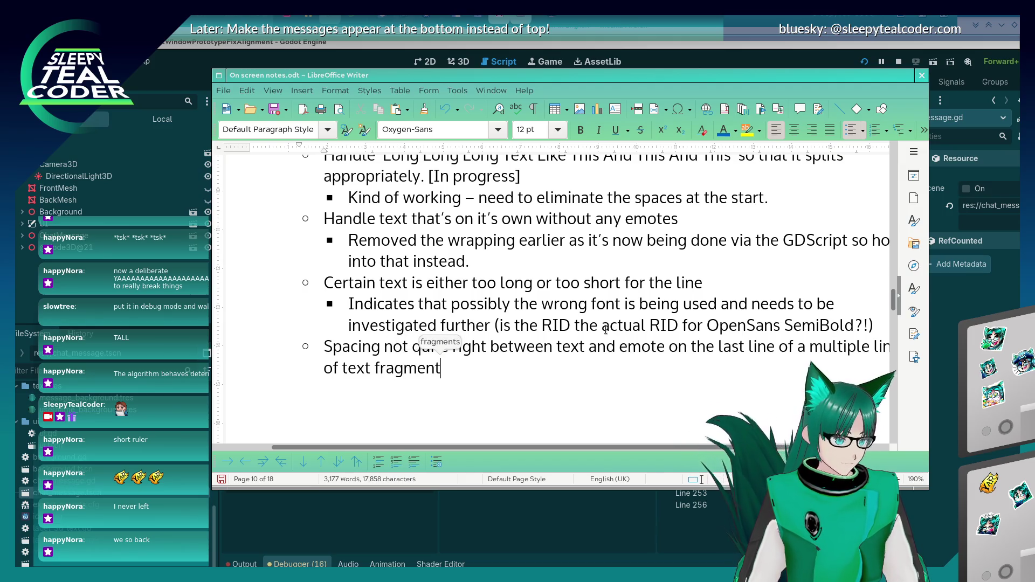
{"action": "key", "text": "alt+Tab"}
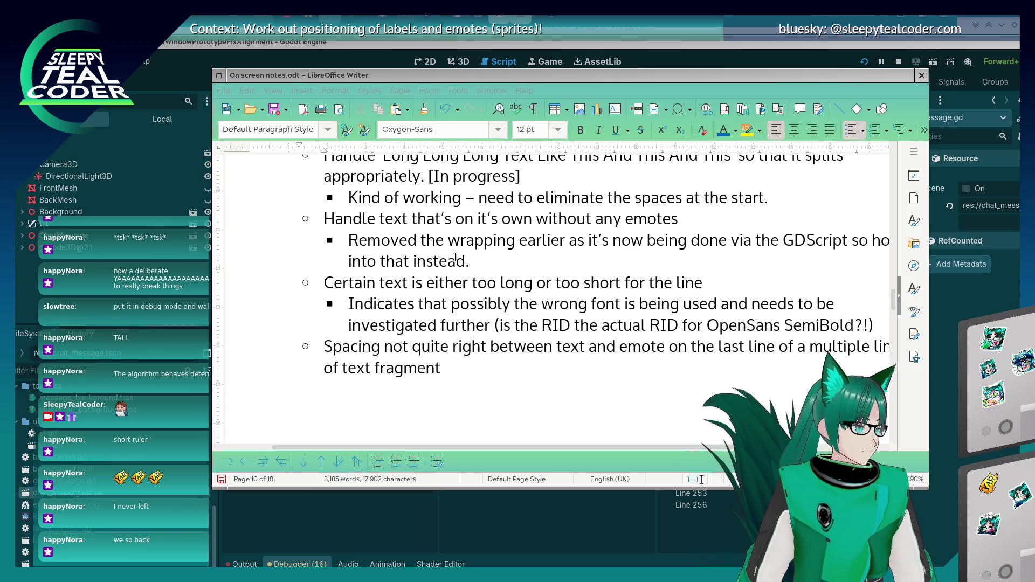
{"action": "left_click", "coordinate": [519, 380]}
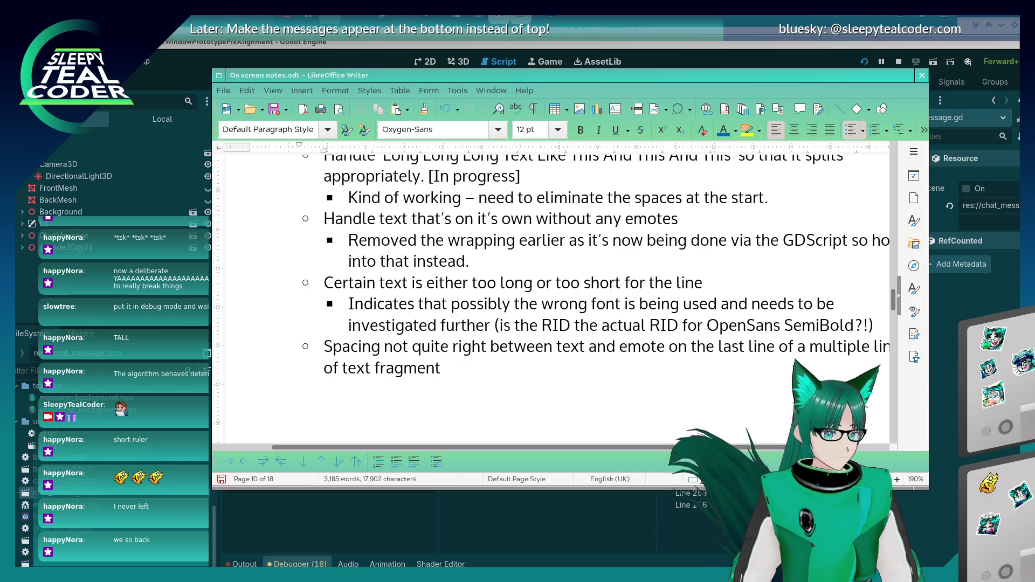
- Scroll chat_message.gd to line 382 and add a breakpoint in its gutter
{"action": "key", "text": "alt+Tab"}
{"action": "scroll", "coordinate": [564, 273], "scroll_direction": "down", "scroll_amount": 3}
{"action": "scroll", "coordinate": [564, 274], "scroll_direction": "down", "scroll_amount": 1}
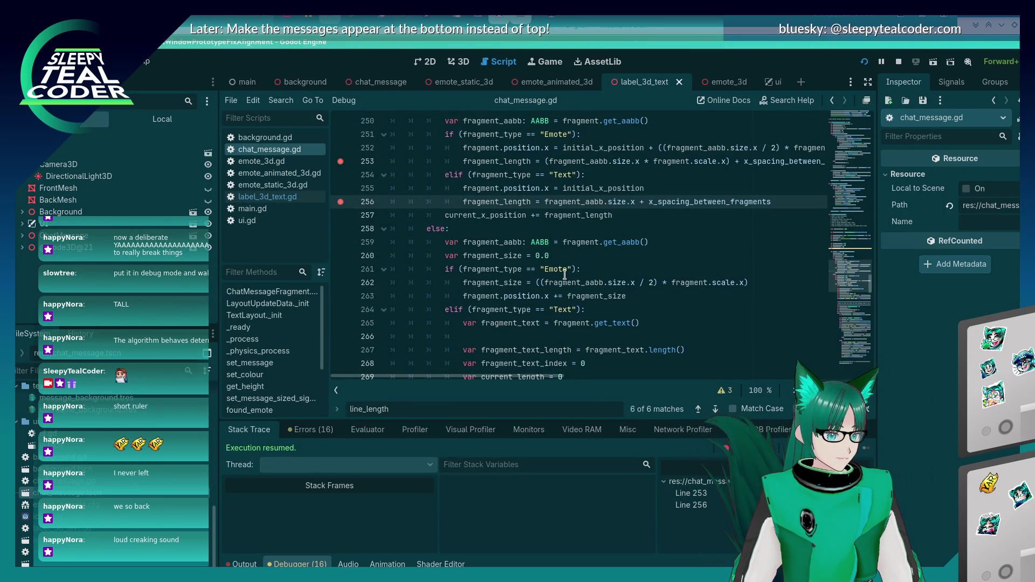
{"action": "scroll", "coordinate": [564, 274], "scroll_direction": "up", "scroll_amount": 2}
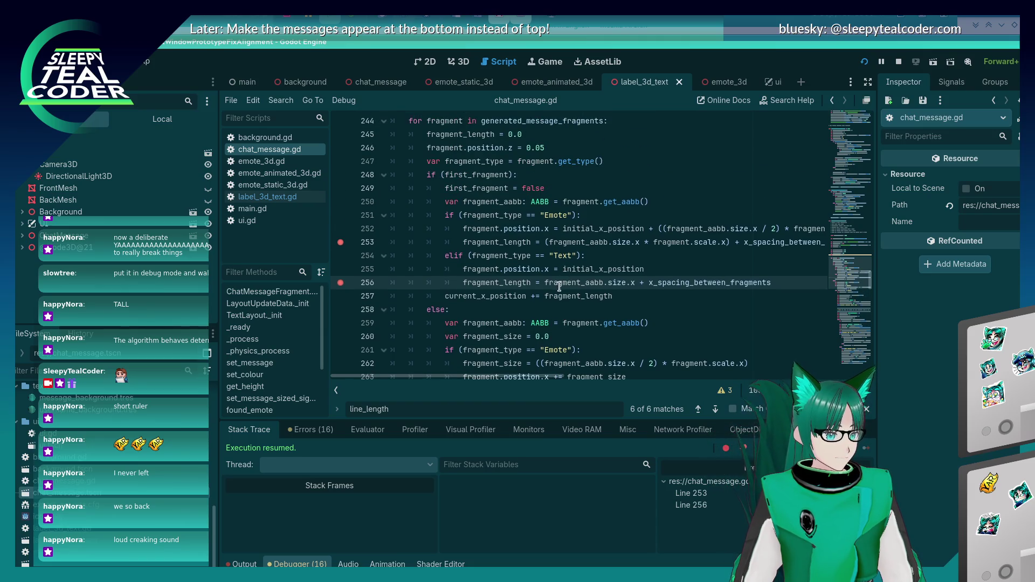
{"action": "left_click_drag", "start_coordinate": [842, 260], "coordinate": [846, 350]}
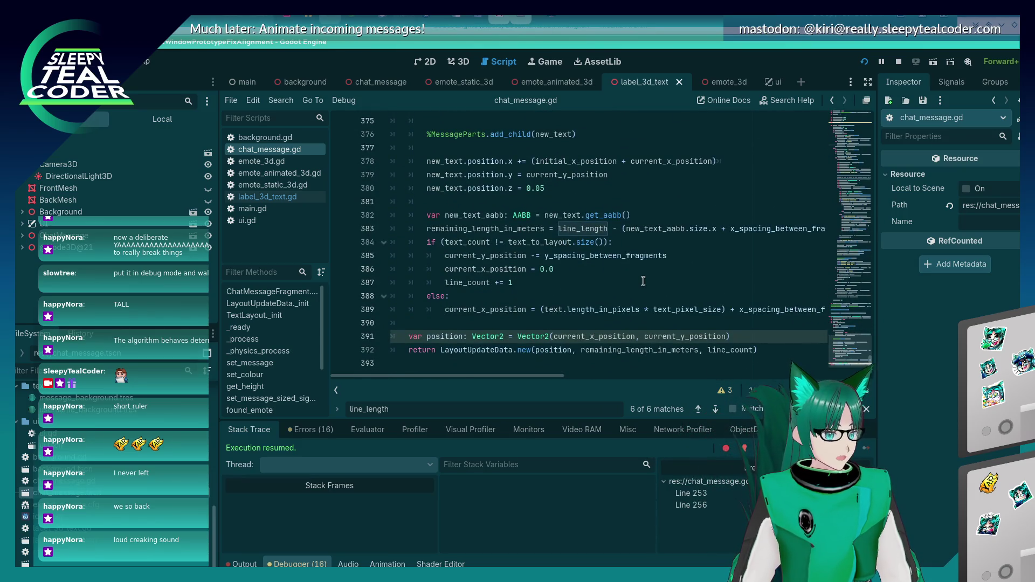
{"action": "scroll", "coordinate": [643, 281], "scroll_direction": "up", "scroll_amount": 1}
{"action": "left_click", "coordinate": [545, 256]}
{"action": "left_click", "coordinate": [340, 256]}
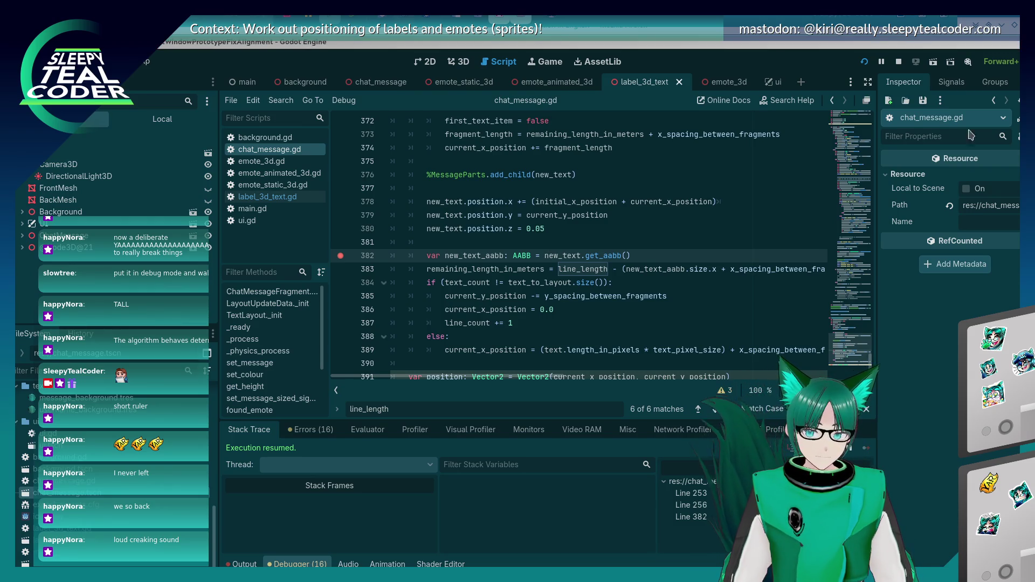
{"action": "left_click", "coordinate": [526, 321]}
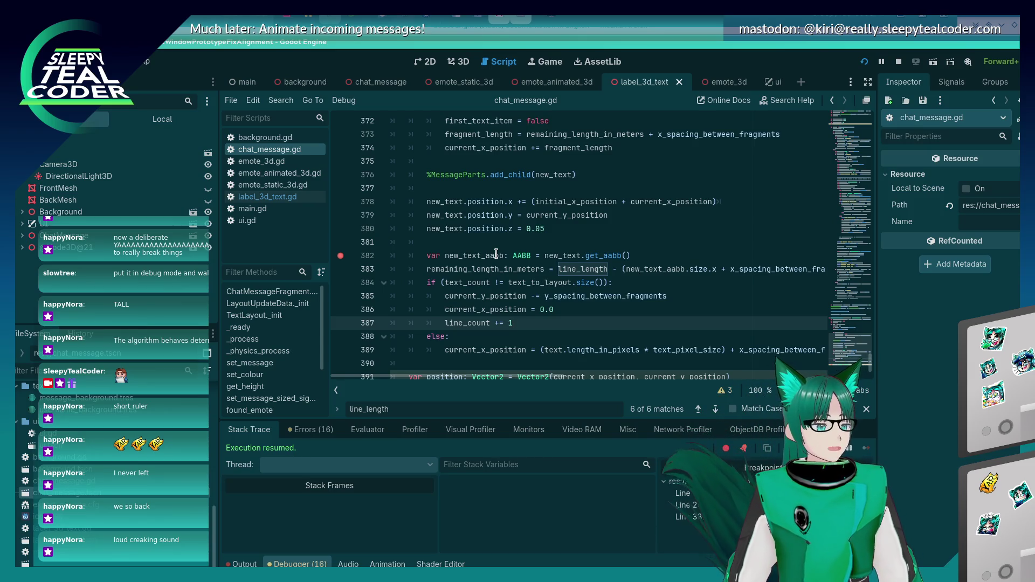
{"action": "key", "text": "alt+Tab"}
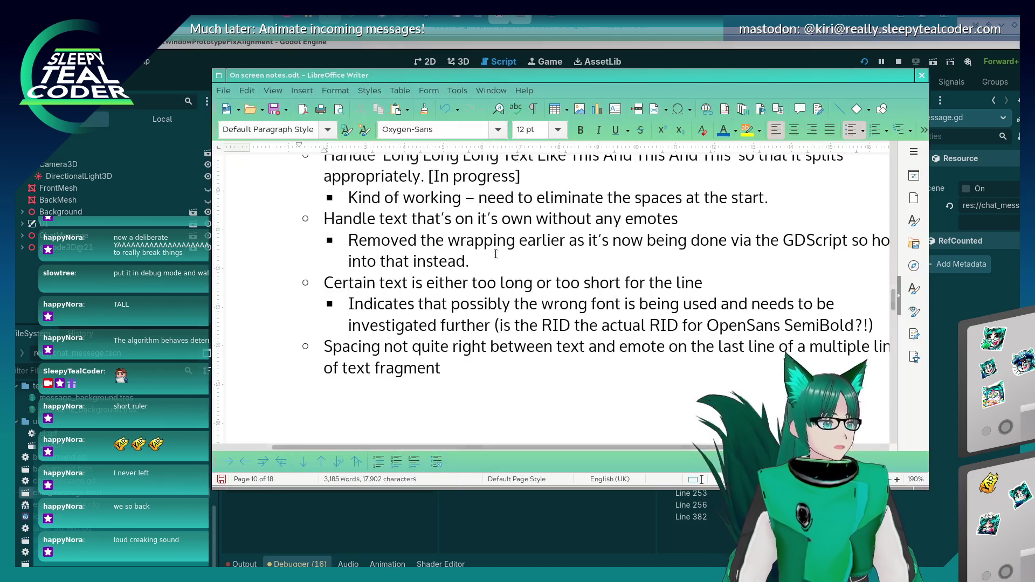
- Add a message in the running game, continue to the line 382 breakpoint, and step over to line 383
{"action": "key", "text": "alt+Tab"}
{"action": "key", "text": "alt+Tab"}
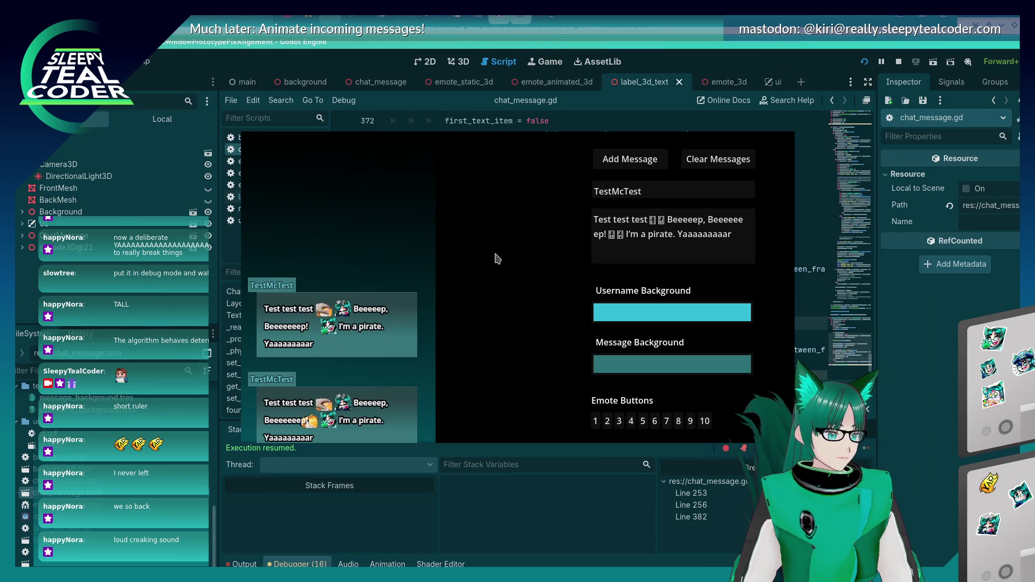
{"action": "left_click", "coordinate": [625, 162]}
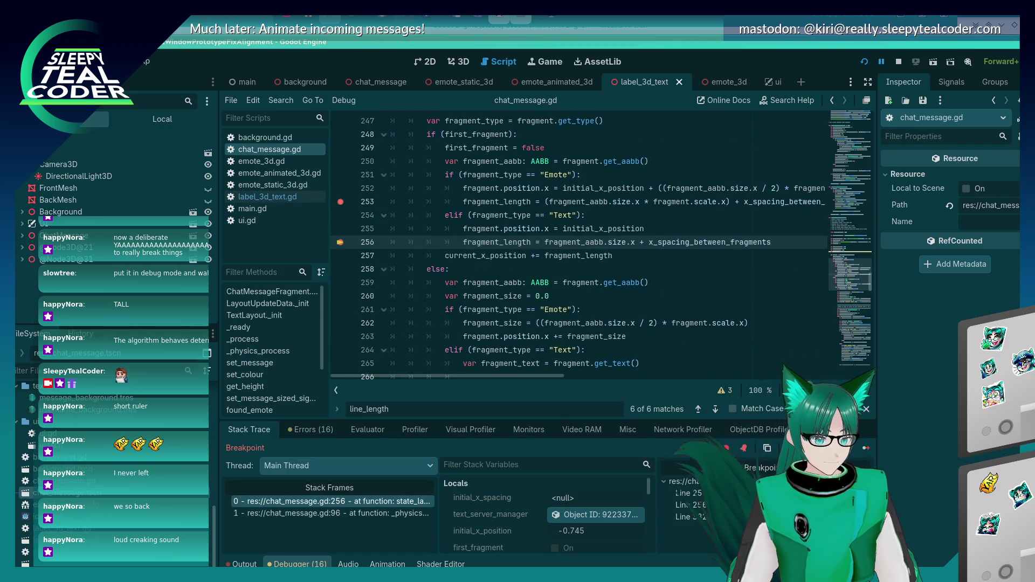
{"action": "left_click", "coordinate": [862, 451]}
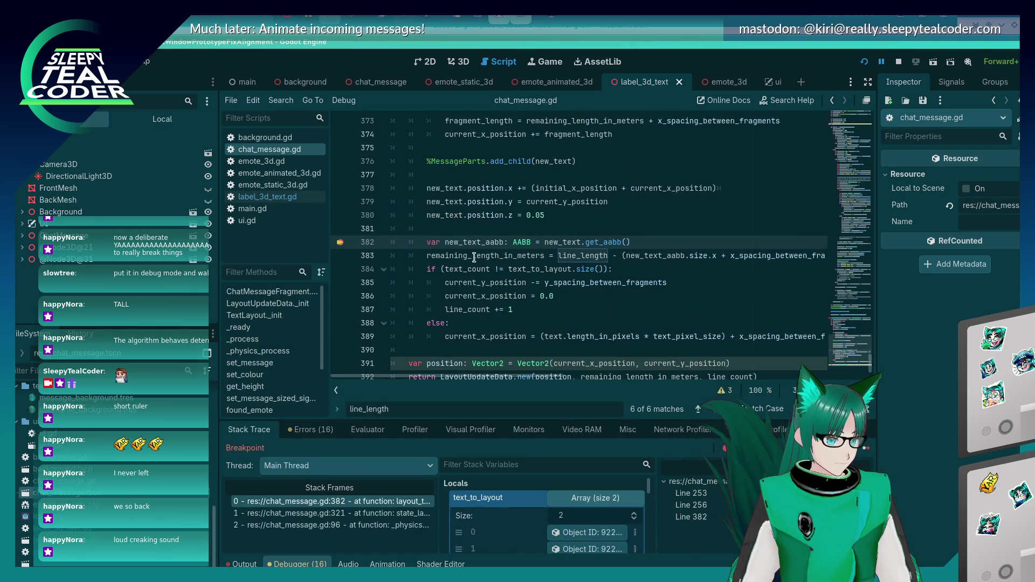
{"action": "key", "text": "F10"}
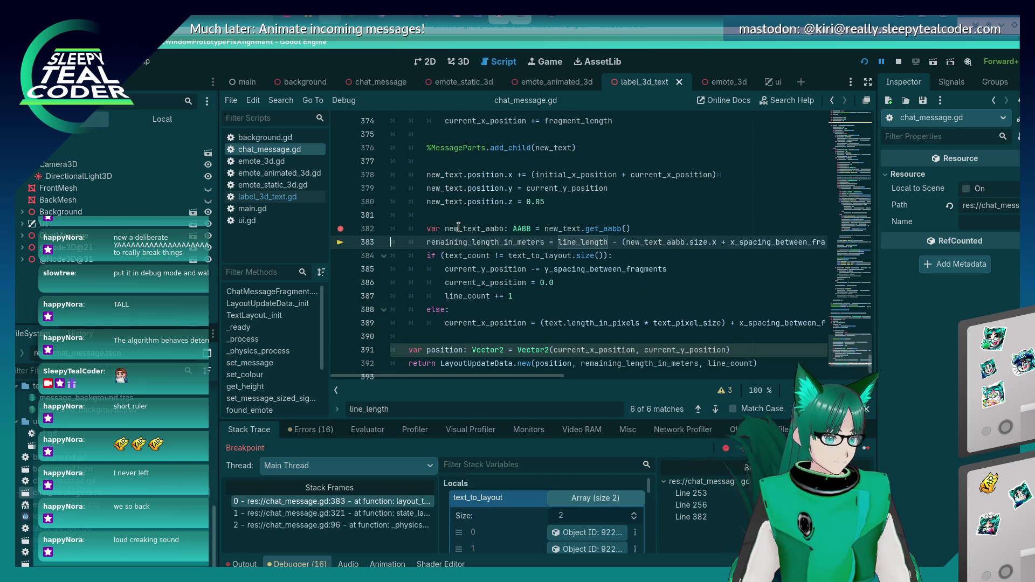
{"action": "mouse_move", "coordinate": [458, 227]}
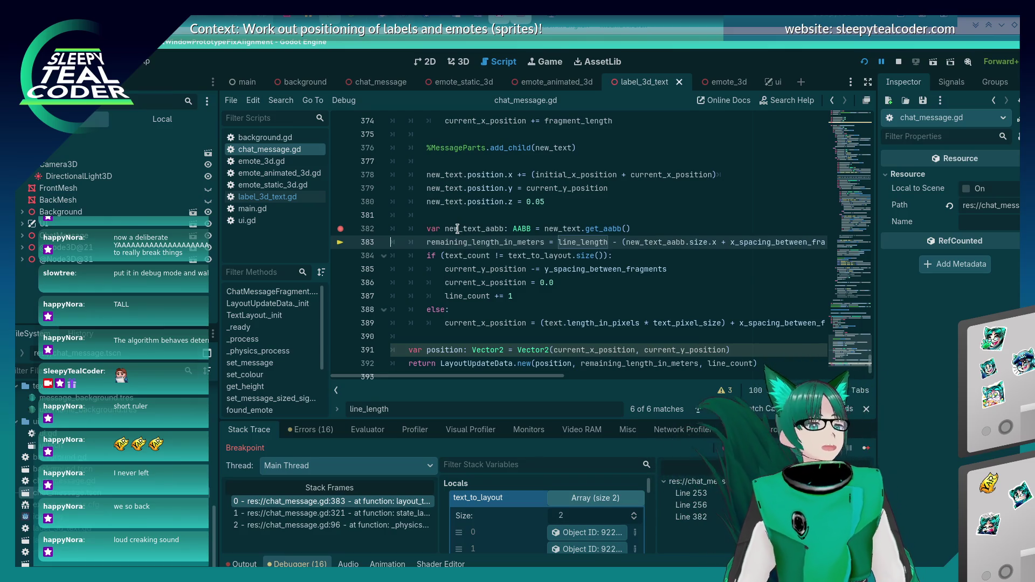
{"action": "left_click", "coordinate": [458, 335]}
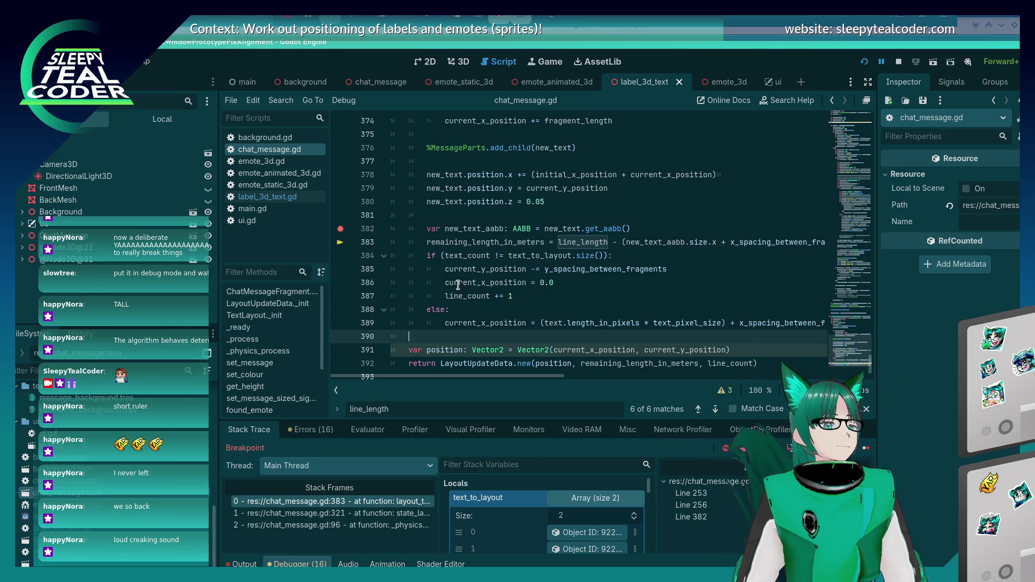
{"action": "mouse_move", "coordinate": [458, 284]}
{"action": "scroll", "coordinate": [458, 285], "scroll_direction": "up", "scroll_amount": 2}
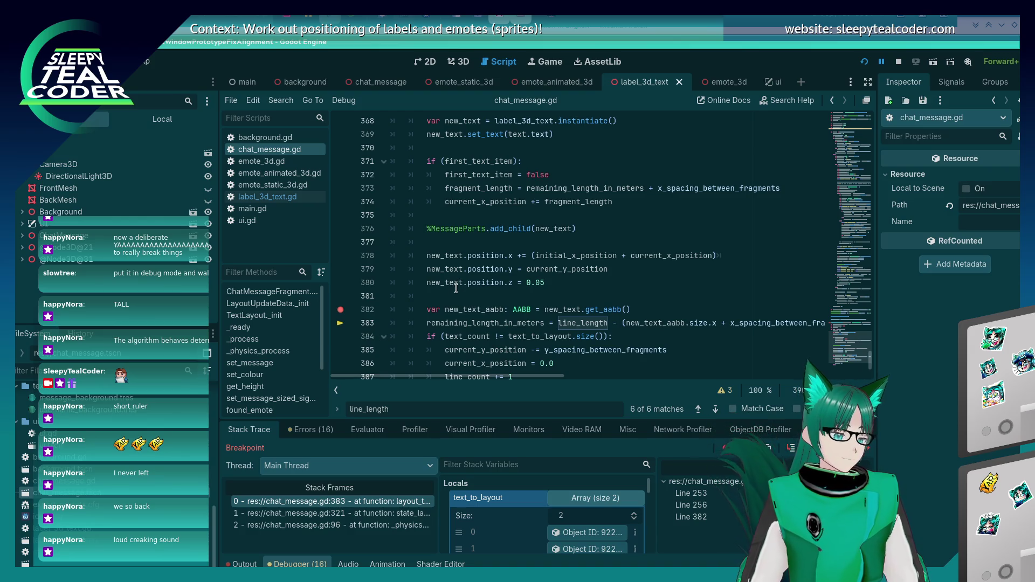
{"action": "scroll", "coordinate": [452, 292], "scroll_direction": "down", "scroll_amount": 2}
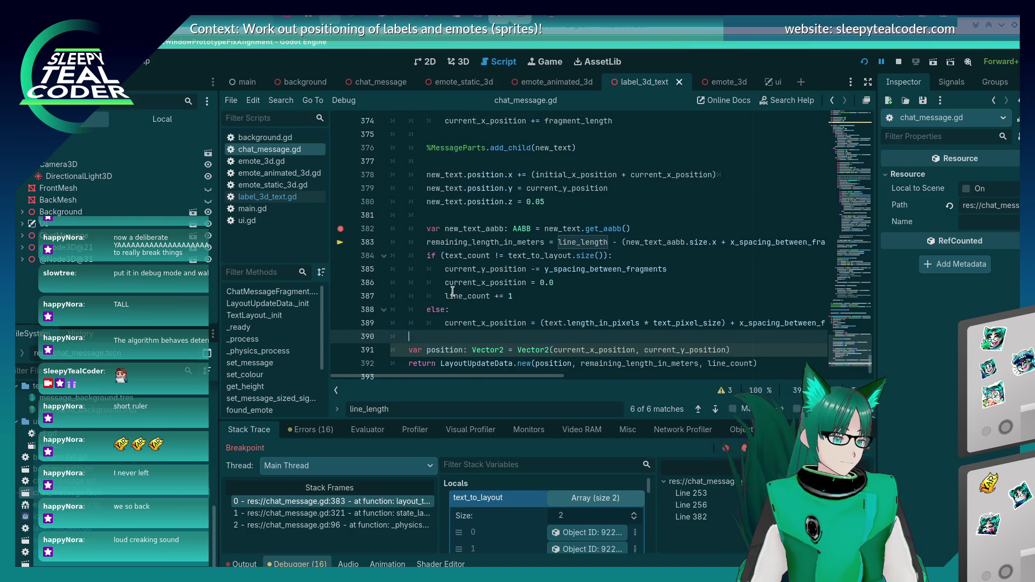
{"action": "key", "text": "Up"}
{"action": "key", "text": "Up"}
{"action": "key", "text": "Up"}
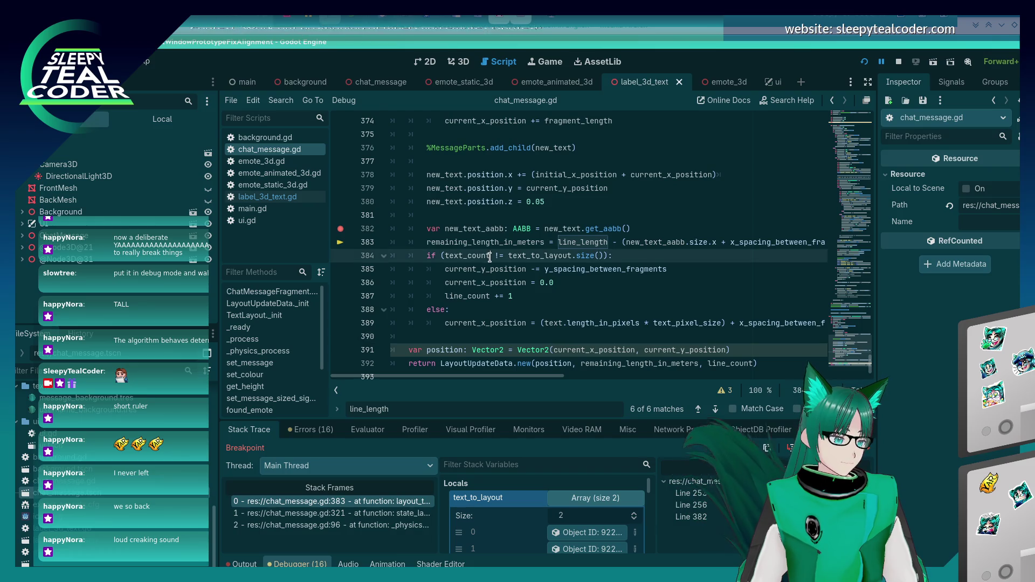
- Trim the spacing term from line 383 and recheck line_length matches, restoring the deleted parameter
{"action": "key", "text": "End"}
{"action": "key", "text": "BackSpace"}
{"action": "key", "text": "BackSpace"}
{"action": "key", "text": "BackSpace"}
{"action": "key", "text": "BackSpace"}
{"action": "key", "text": "BackSpace"}
{"action": "key", "text": "BackSpace"}
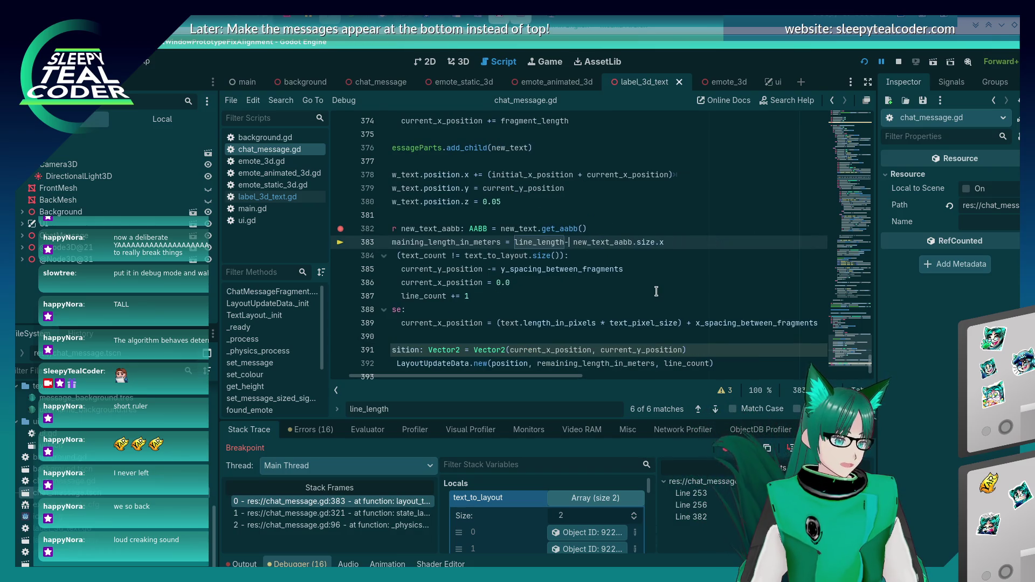
{"action": "key", "text": "Up"}
{"action": "key", "text": "Up"}
{"action": "key", "text": "Up"}
{"action": "key", "text": "shift+F3"}
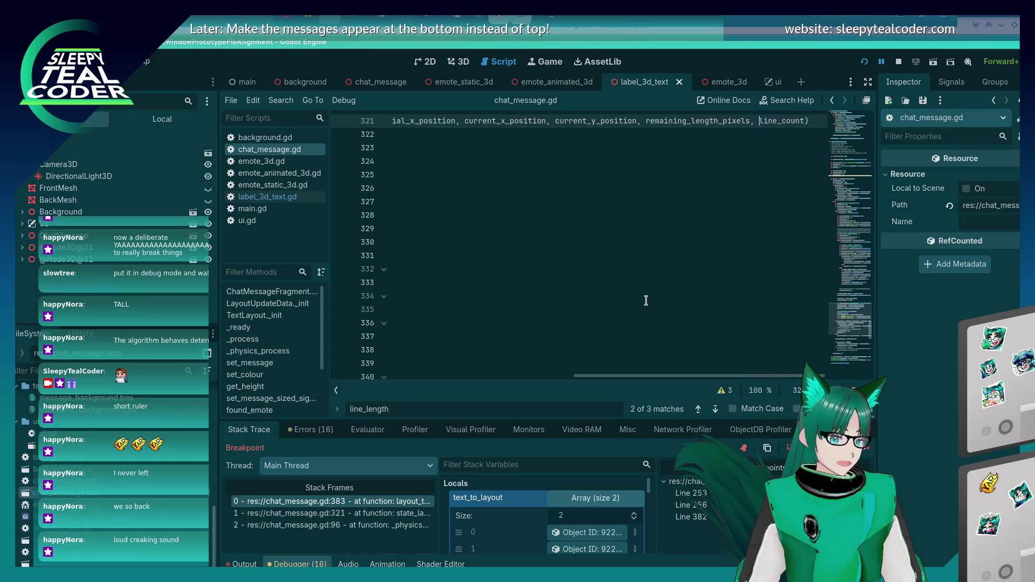
{"action": "key", "text": "F3"}
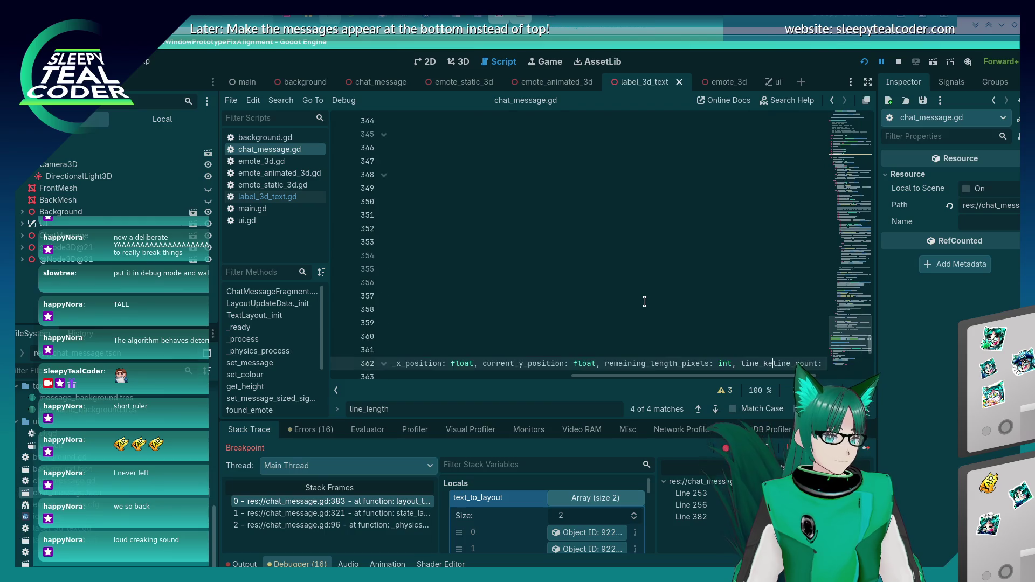
{"action": "key", "text": "BackSpace"}
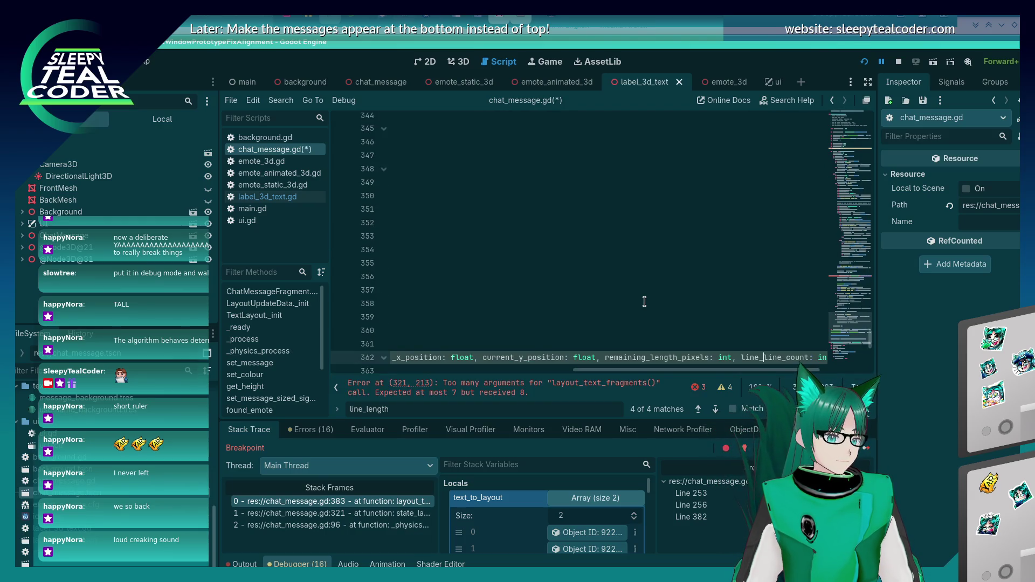
{"action": "key", "text": "ctrl+z"}
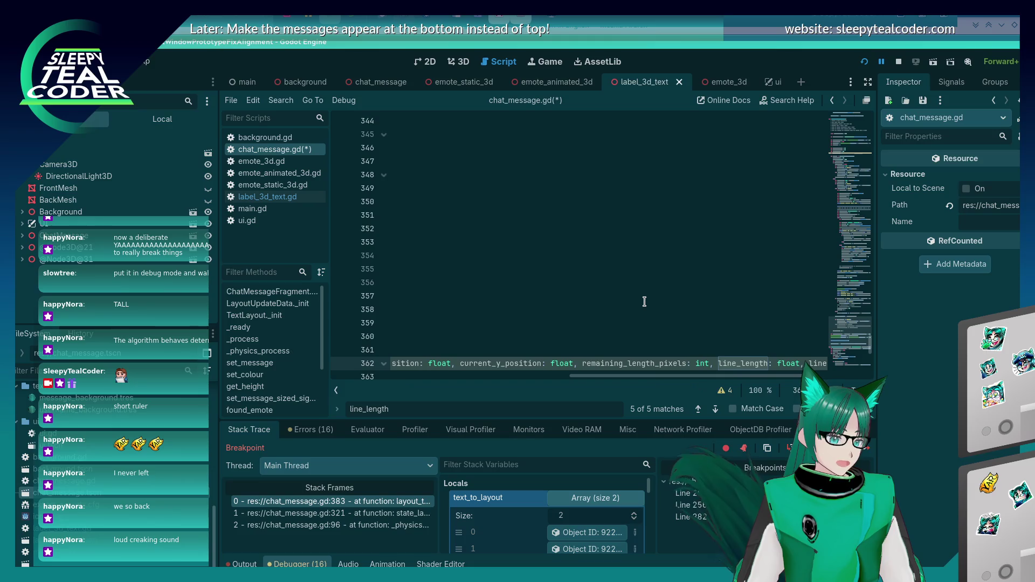
{"action": "key", "text": "Home"}
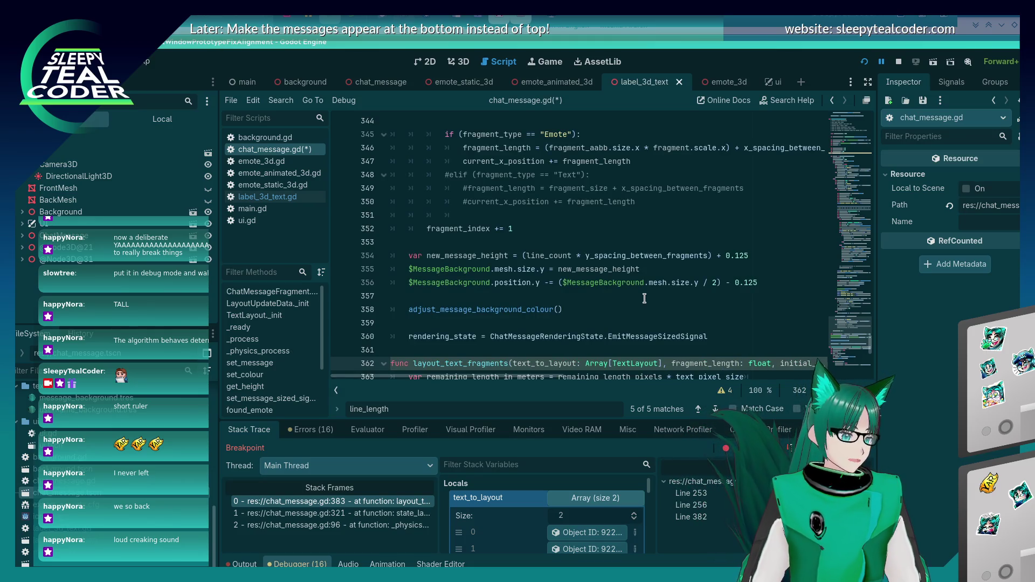
- Delete the new_text_aabb line along with its breakpoint and save chat_message.gd
{"action": "scroll", "coordinate": [644, 298], "scroll_direction": "down", "scroll_amount": 10}
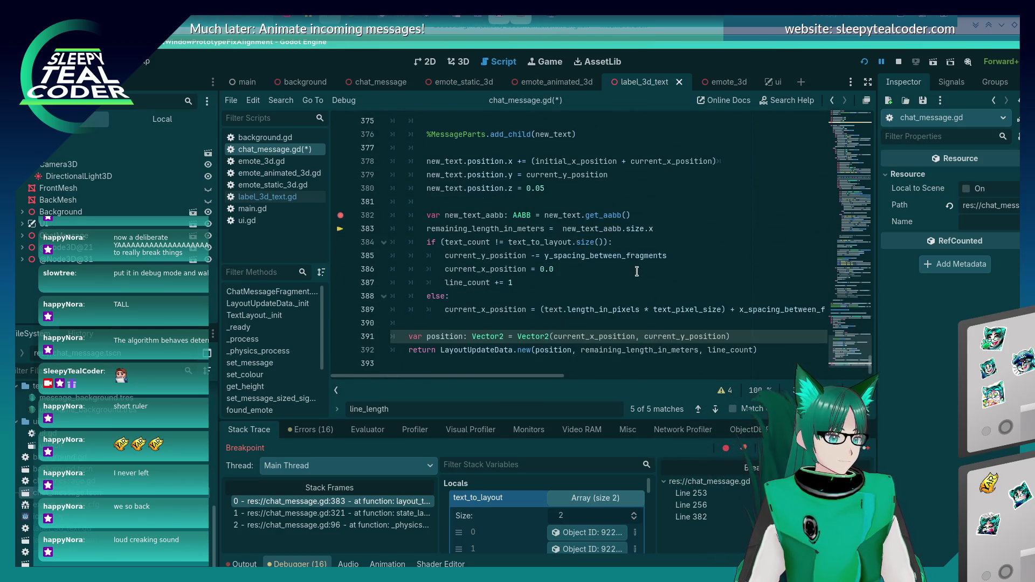
{"action": "left_click", "coordinate": [650, 257]}
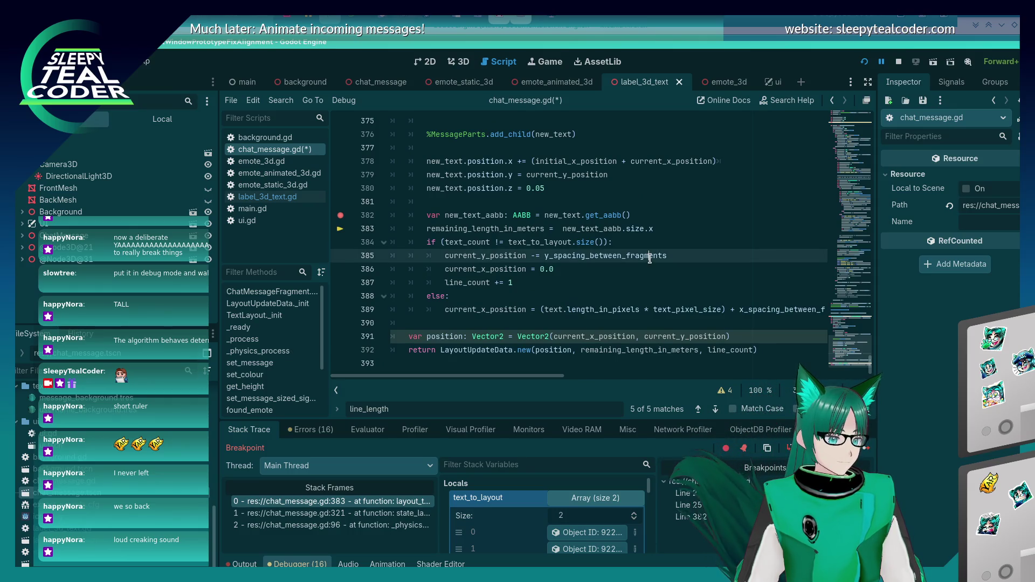
{"action": "key", "text": "Up"}
{"action": "key", "text": "Up"}
{"action": "key", "text": "Up"}
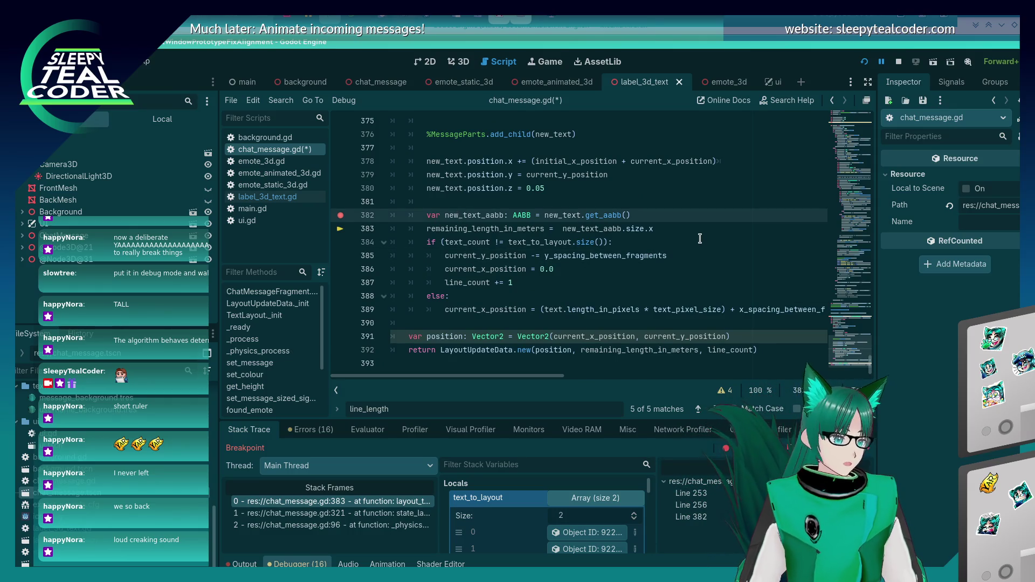
{"action": "key", "text": "shift+Home"}
{"action": "key", "text": "shift+Home"}
{"action": "key", "text": "BackSpace"}
{"action": "key", "text": "BackSpace"}
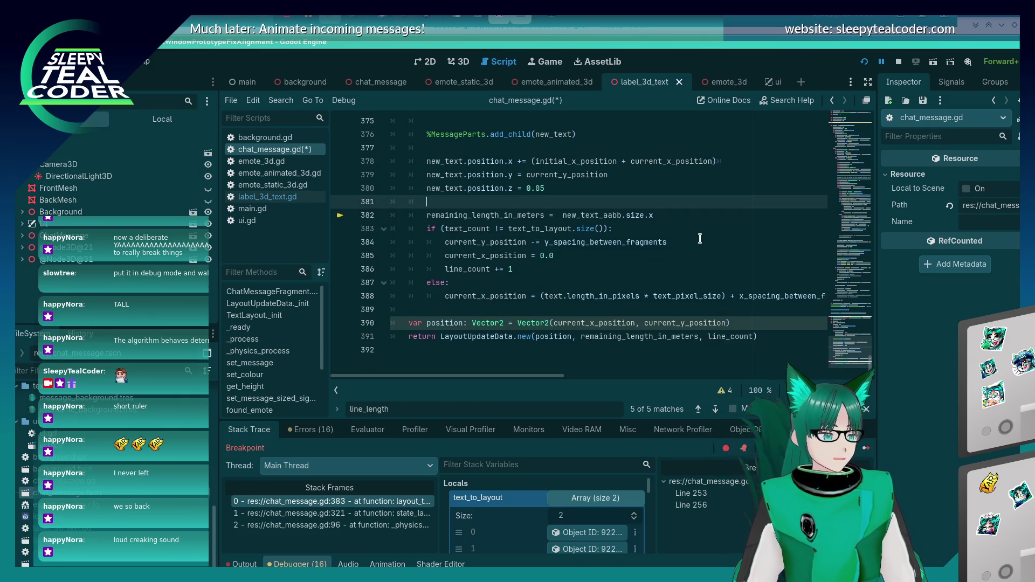
{"action": "key", "text": "ctrl+s"}
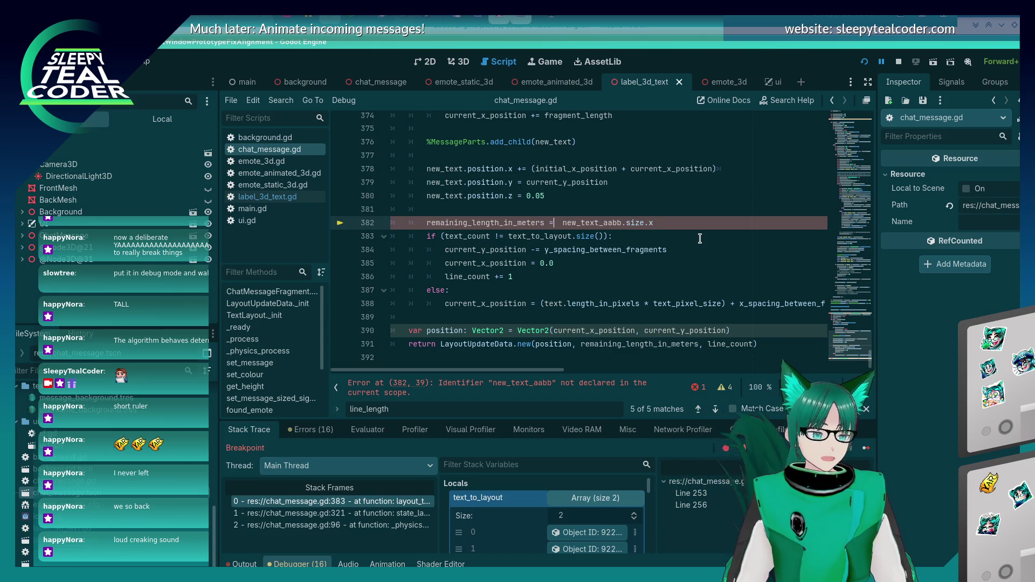
- Rewrite line 382 as remaining_length_in_meters = line_length - (text.length_in_pixels / 0.005)
{"action": "key", "text": "Delete"}
{"action": "key", "text": "End"}
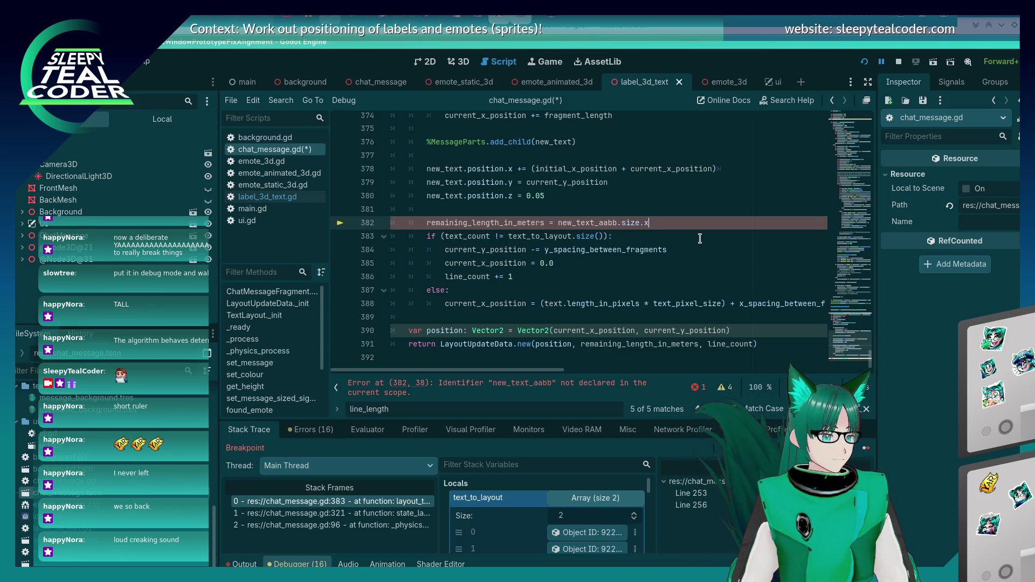
{"action": "key", "text": "BackSpace"}
{"action": "key", "text": "BackSpace"}
{"action": "key", "text": "BackSpace"}
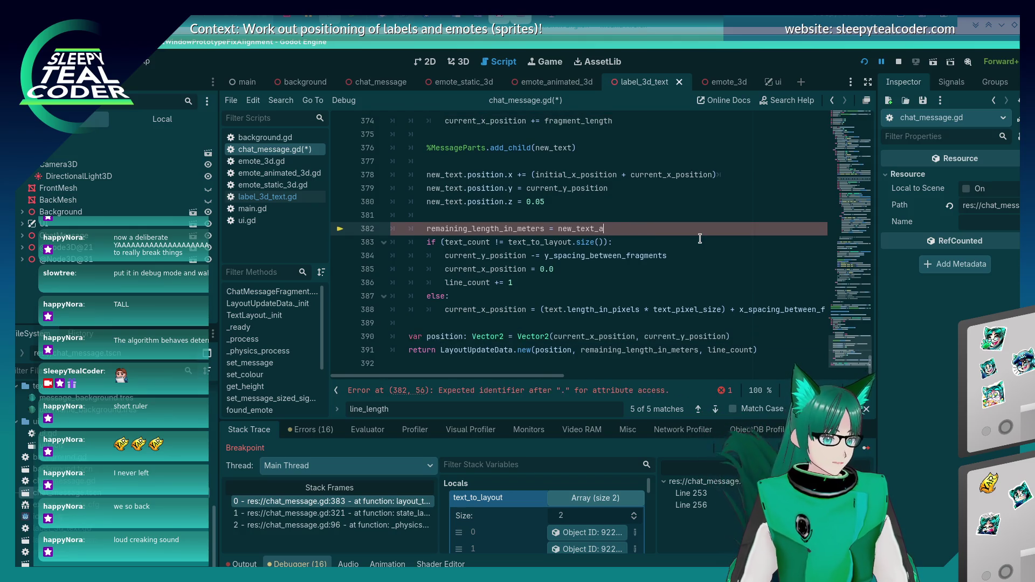
{"action": "scroll", "coordinate": [699, 238], "scroll_direction": "up", "scroll_amount": 5}
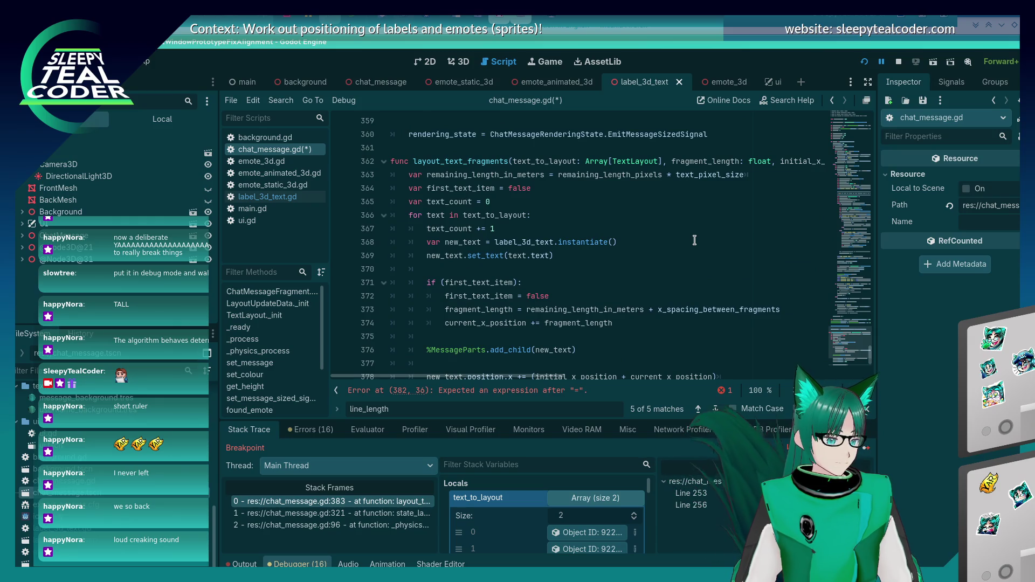
{"action": "type", "text": "text."}
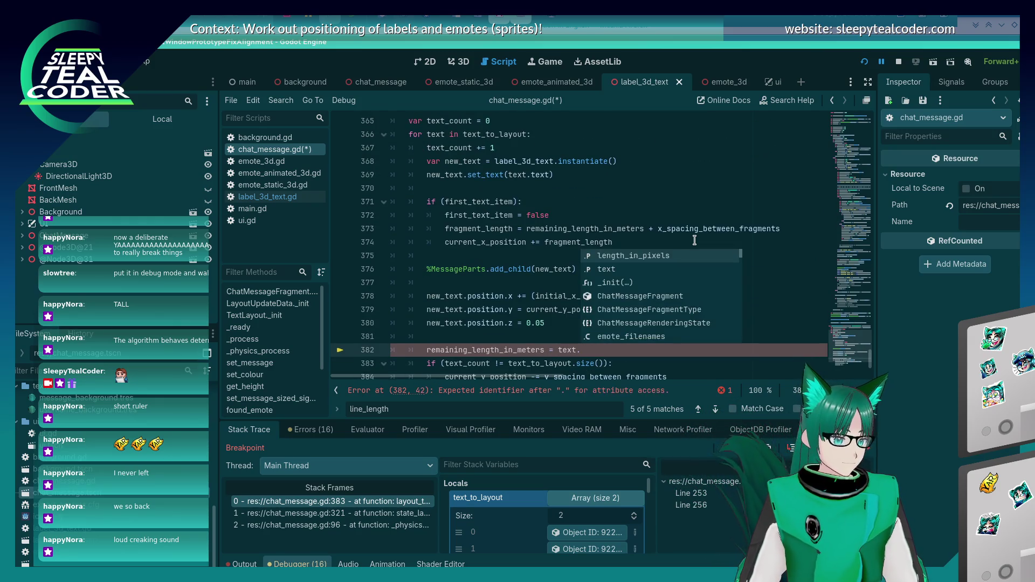
{"action": "key", "text": "Return"}
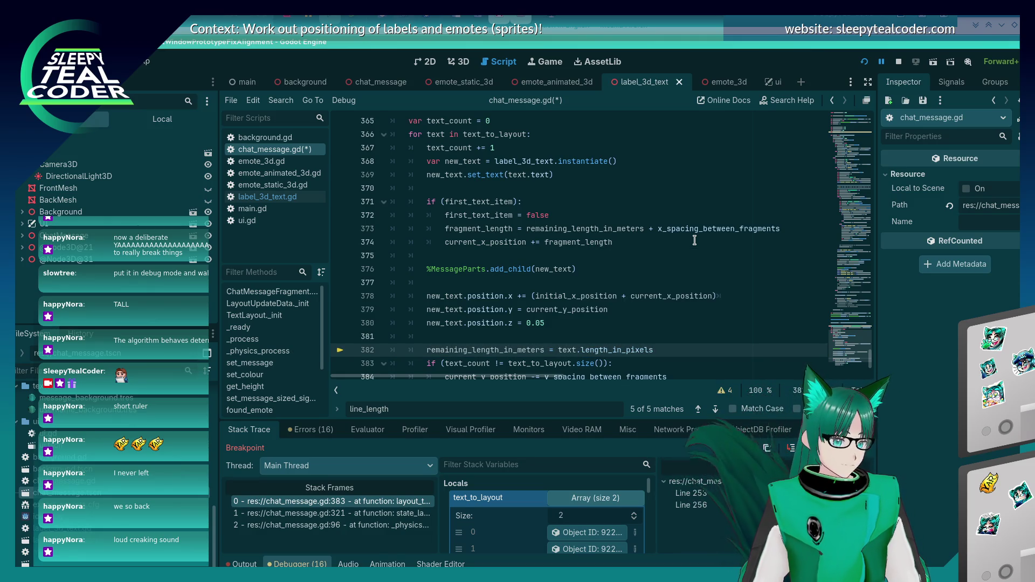
{"action": "type", "text": "line_length -"}
{"action": "key", "text": "End"}
{"action": "type", "text": "/ "}
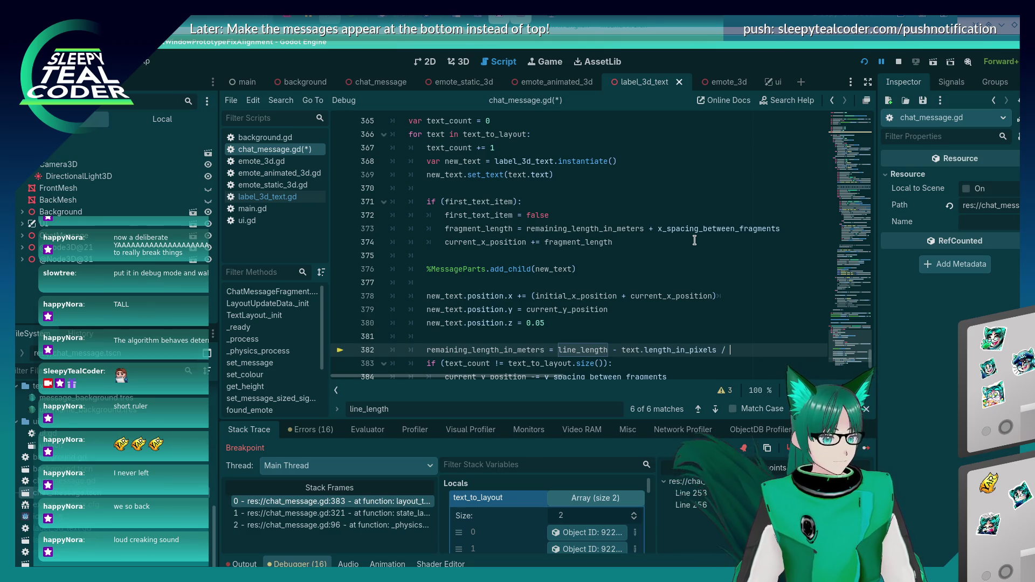
{"action": "type", "text": "0.005"}
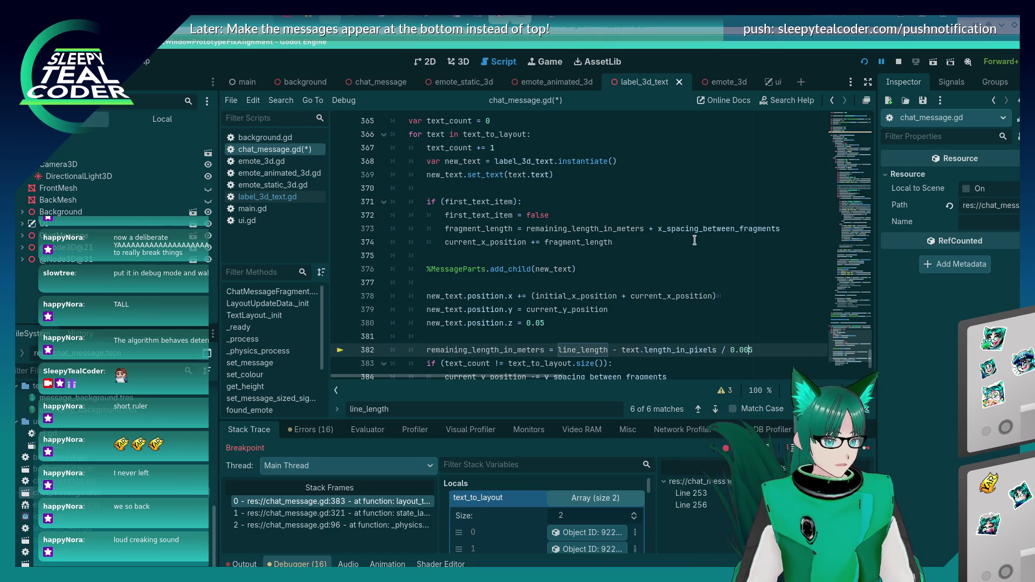
{"action": "type", "text": "("}
{"action": "key", "text": "alt+Tab"}
{"action": "key", "text": "alt+Tab"}
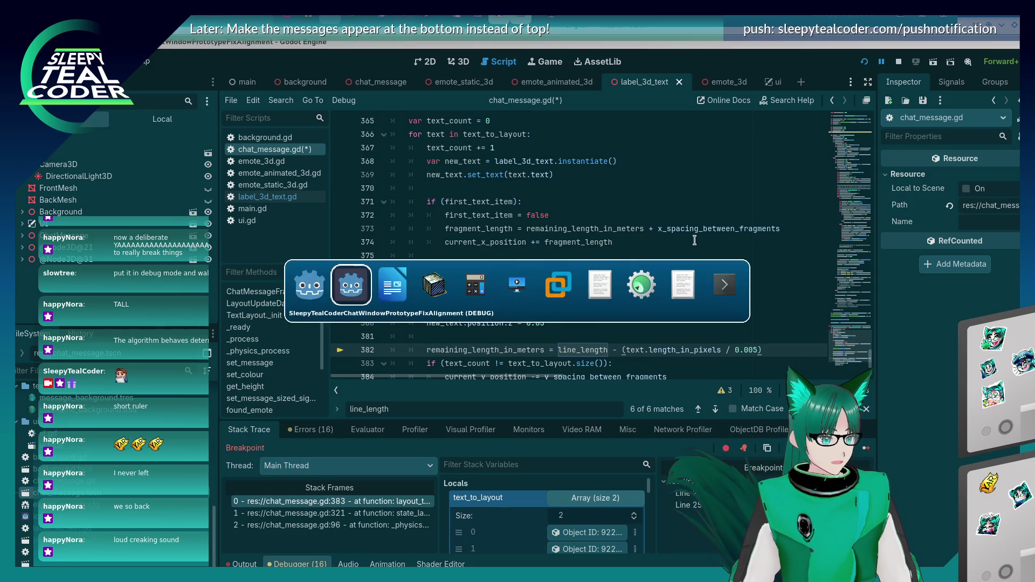
- In KCalc, compute 106 ÷ 0.005 and 106 × 0.005, confirming the product is 0.53
{"action": "type", "text": "106/"}
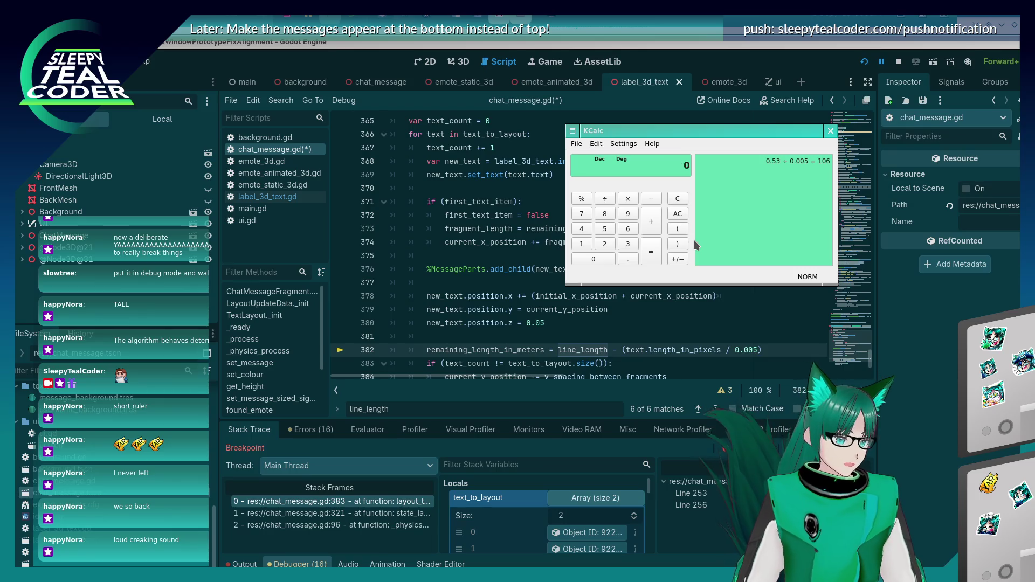
{"action": "type", "text": "0.005"}
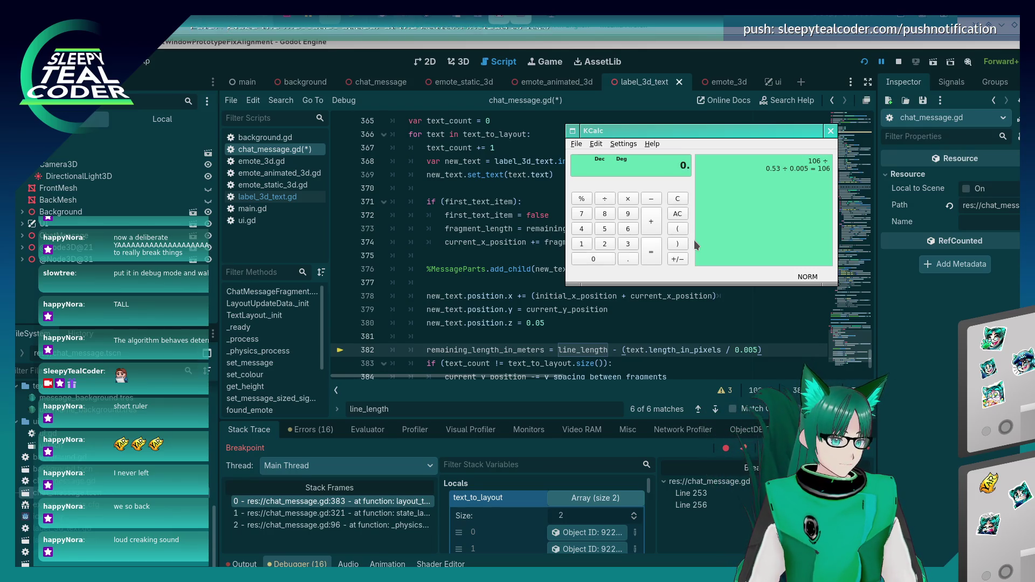
{"action": "key", "text": "Return"}
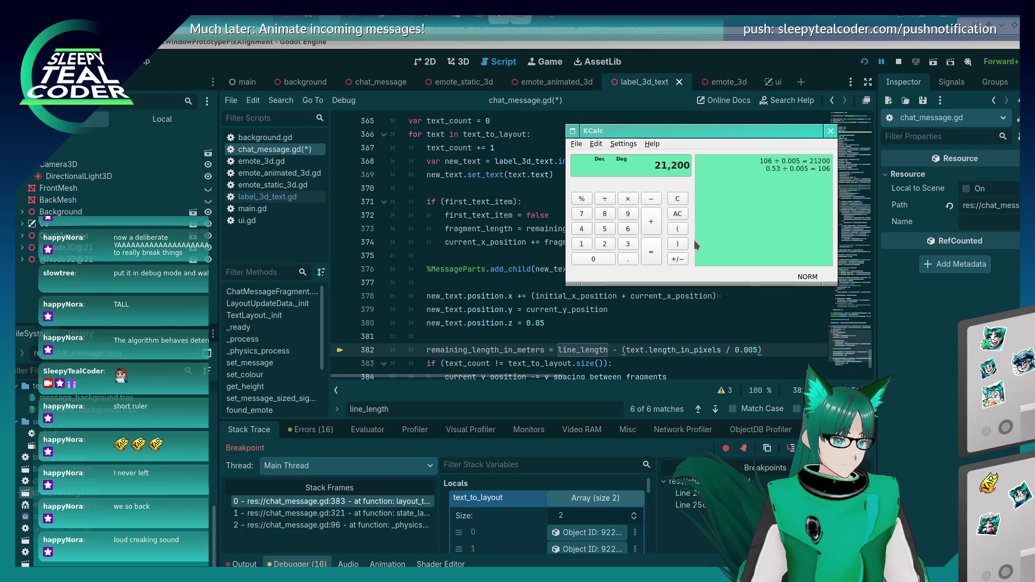
{"action": "key", "text": "Escape"}
{"action": "type", "text": "106*0.005"}
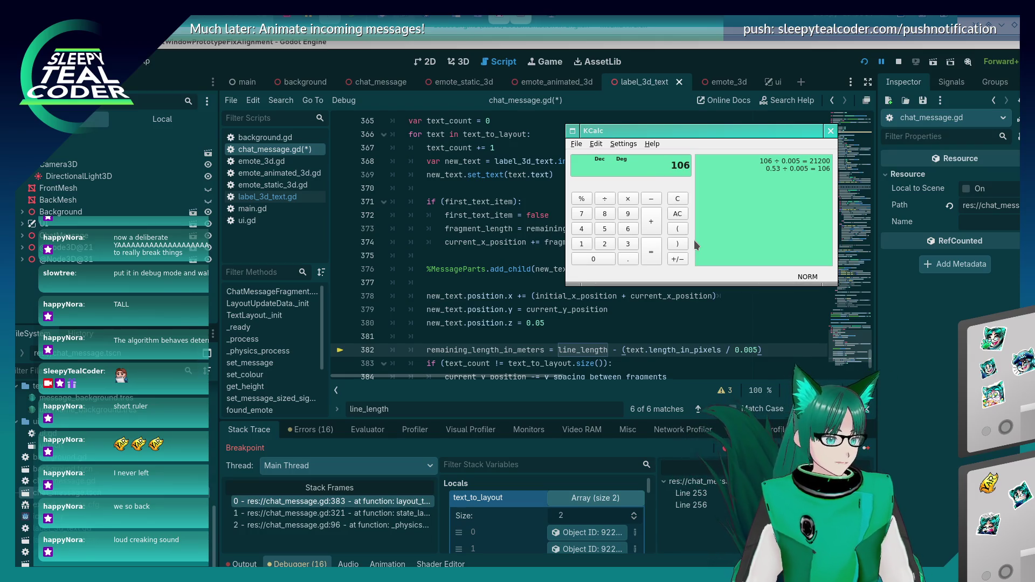
{"action": "key", "text": "Return"}
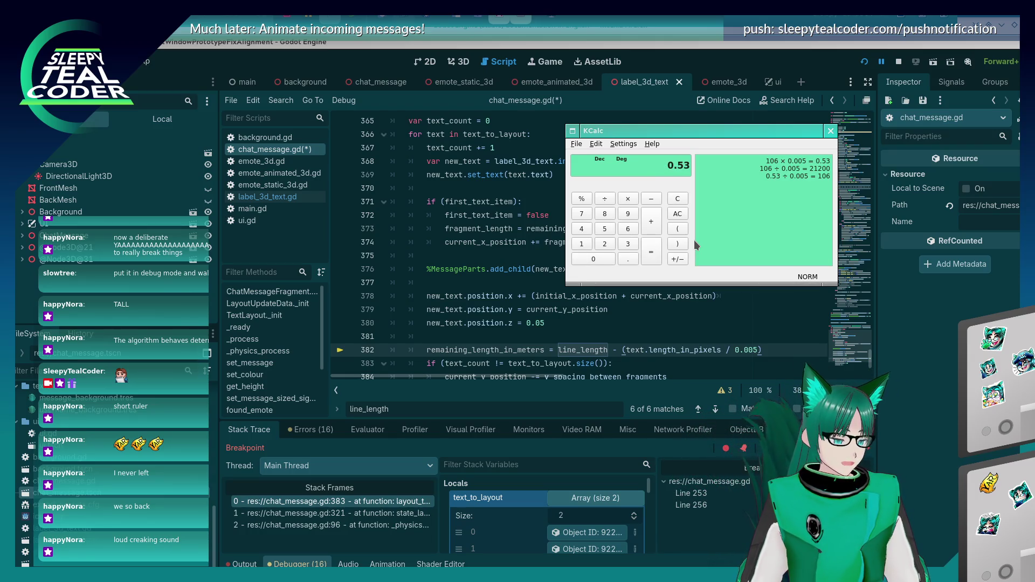
- Change line 382 to multiply the pixel length by 0.005 instead of dividing, and save
{"action": "key", "text": "alt+Tab"}
{"action": "key", "text": "BackSpace"}
{"action": "type", "text": "*"}
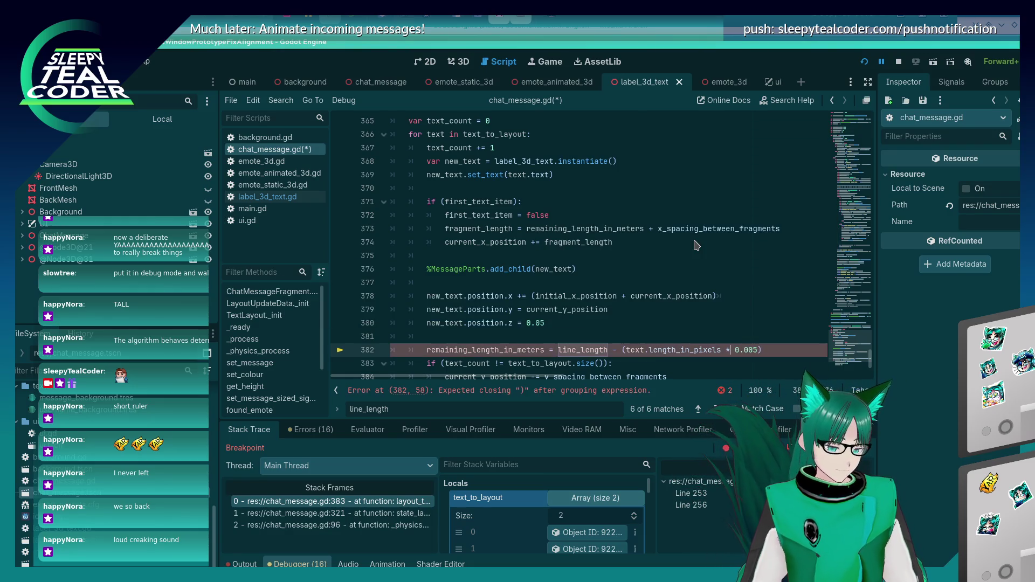
{"action": "key", "text": "ctrl+s"}
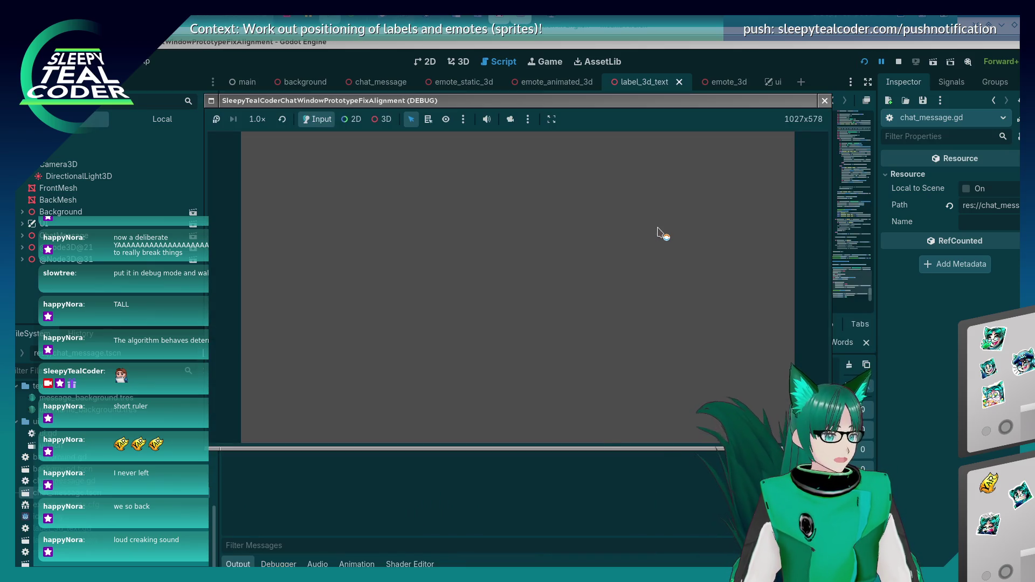
- Add a test message, continue past the line-256 breakpoint, and place the screen ruler under it
{"action": "left_click", "coordinate": [628, 157]}
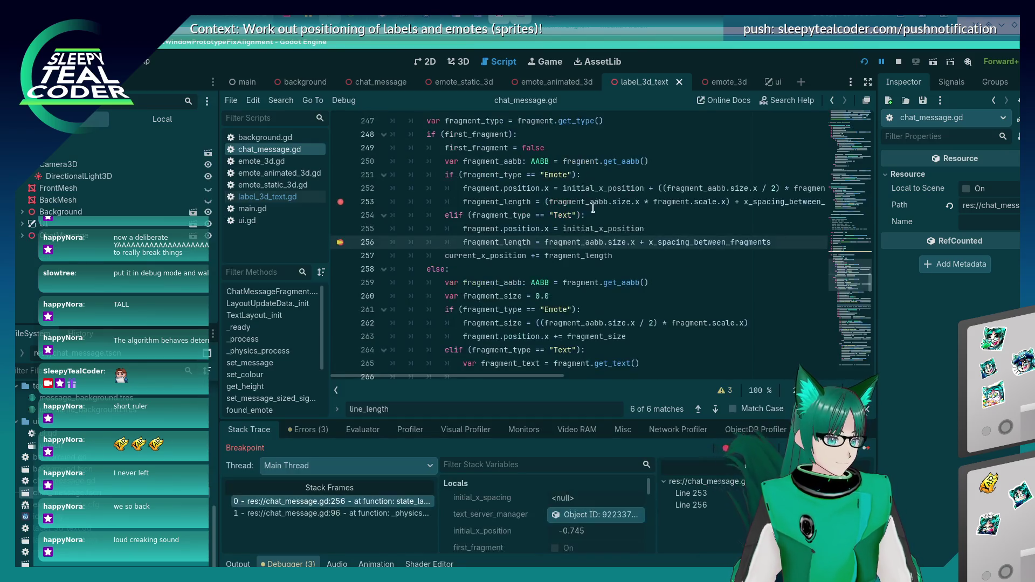
{"action": "left_click", "coordinate": [861, 449]}
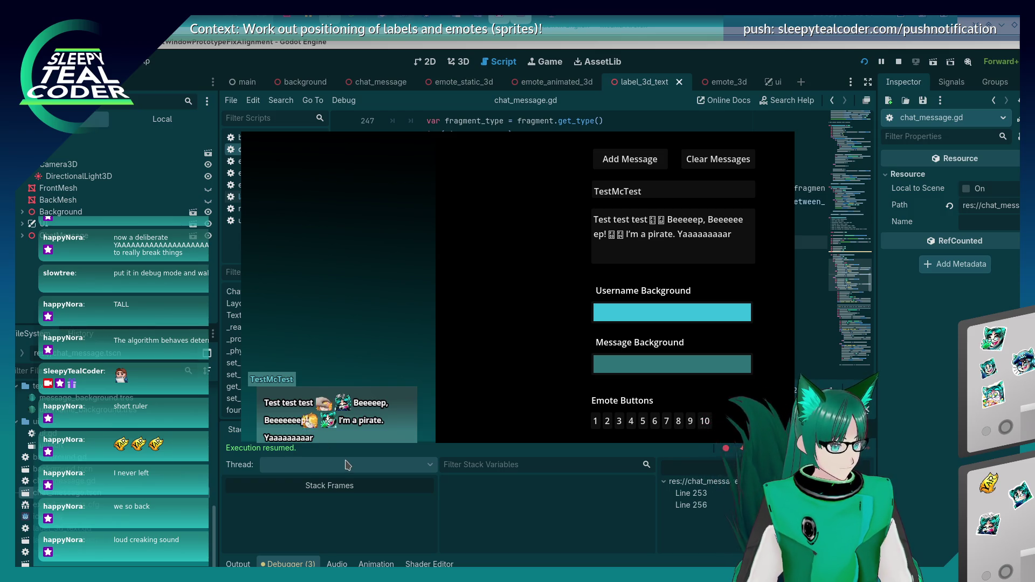
{"action": "key", "text": "alt+Tab"}
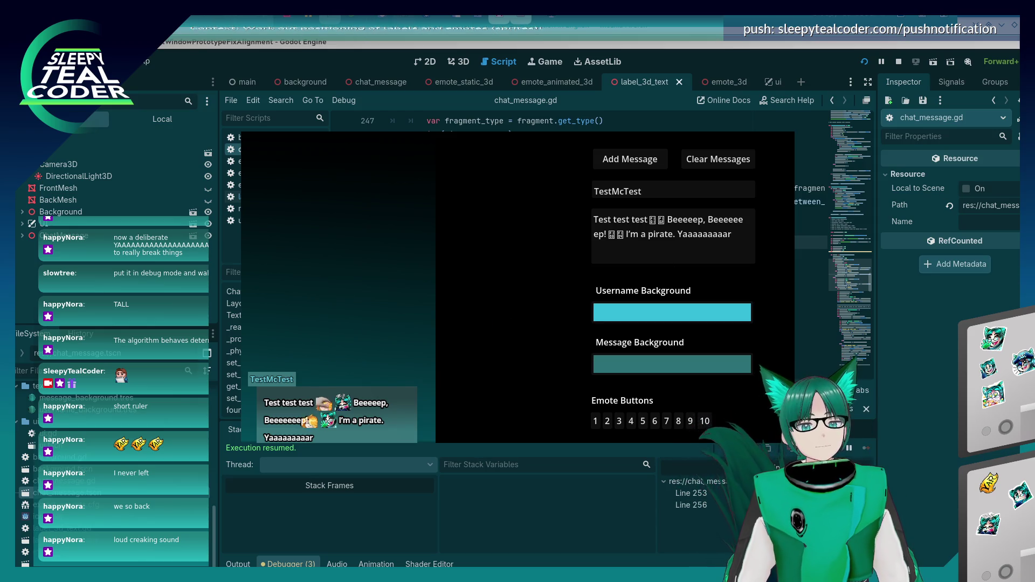
{"action": "mouse_move", "coordinate": [678, 270]}
{"action": "left_mouse_down"}
{"action": "mouse_move", "coordinate": [373, 420]}
{"action": "mouse_move", "coordinate": [345, 454]}
{"action": "left_mouse_up"}
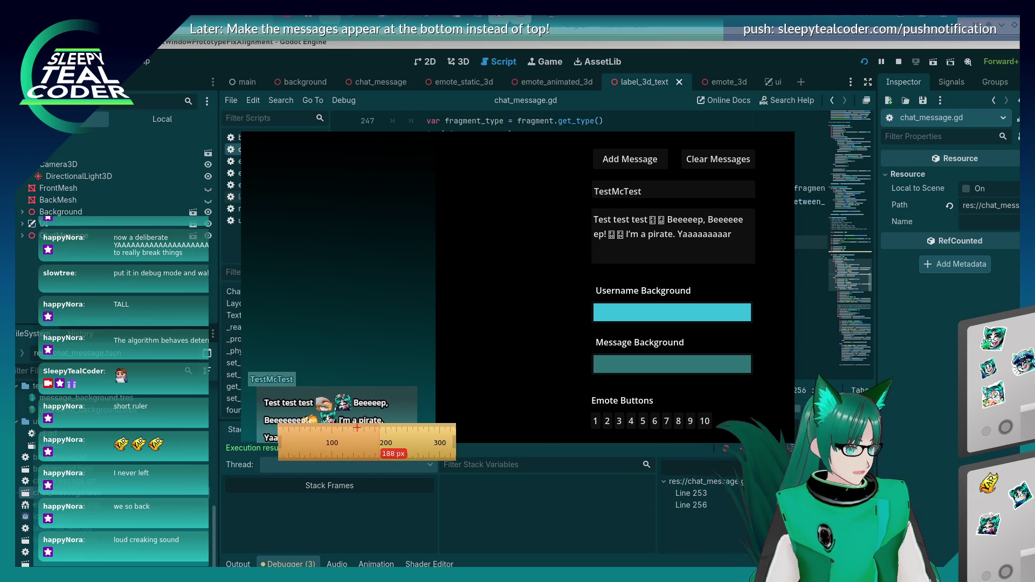
- Nudge the screen ruler to read 188 px along the message, then close the ruler
{"action": "key", "text": "F12"}
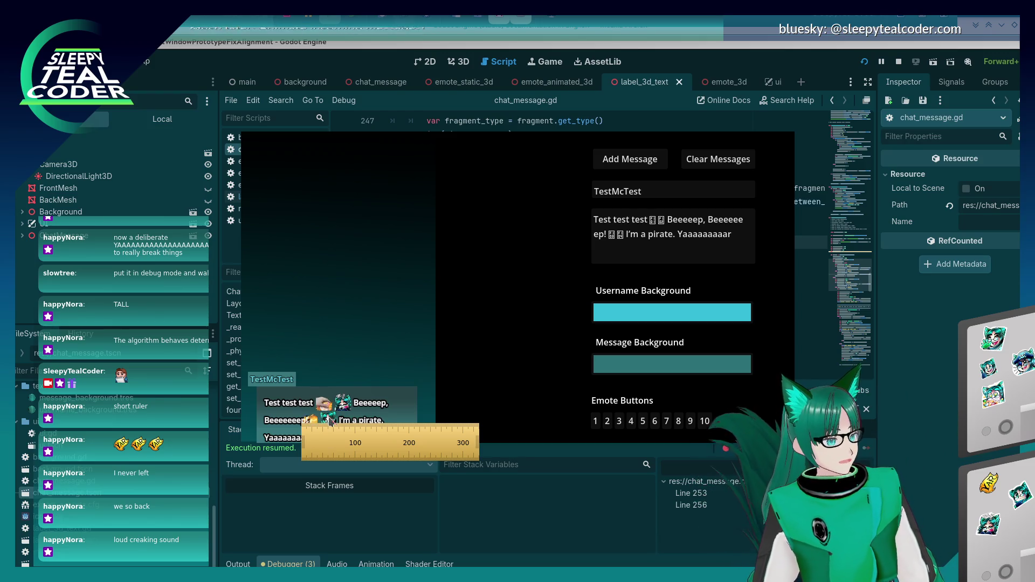
{"action": "key", "text": "alt+Tab"}
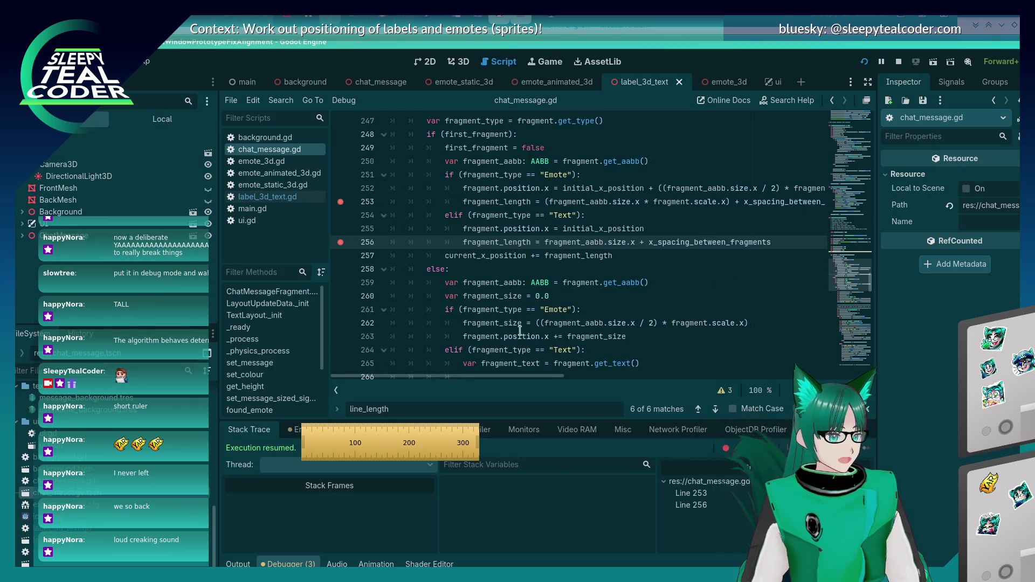
{"action": "right_click", "coordinate": [399, 432]}
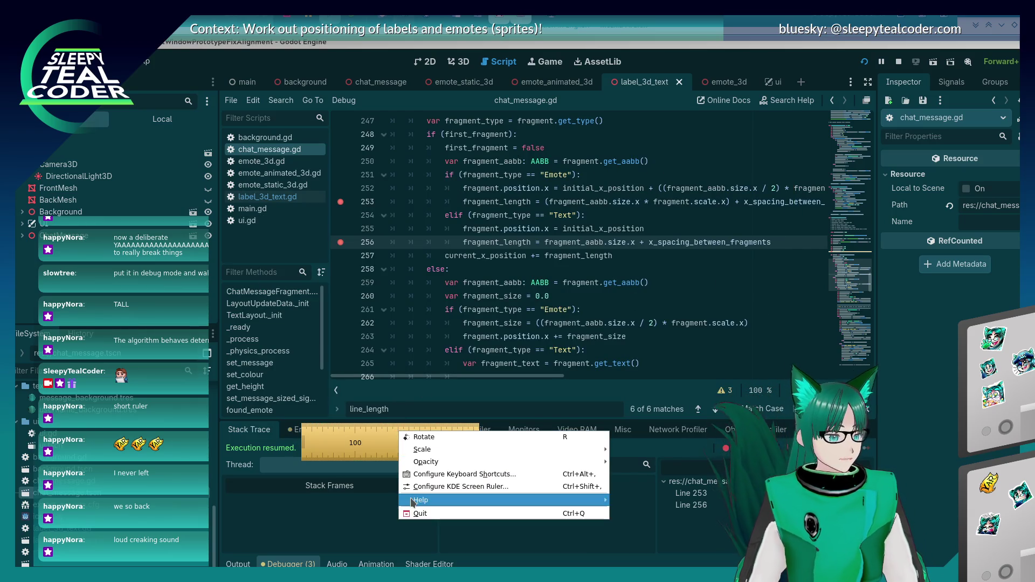
{"action": "mouse_move", "coordinate": [423, 461]}
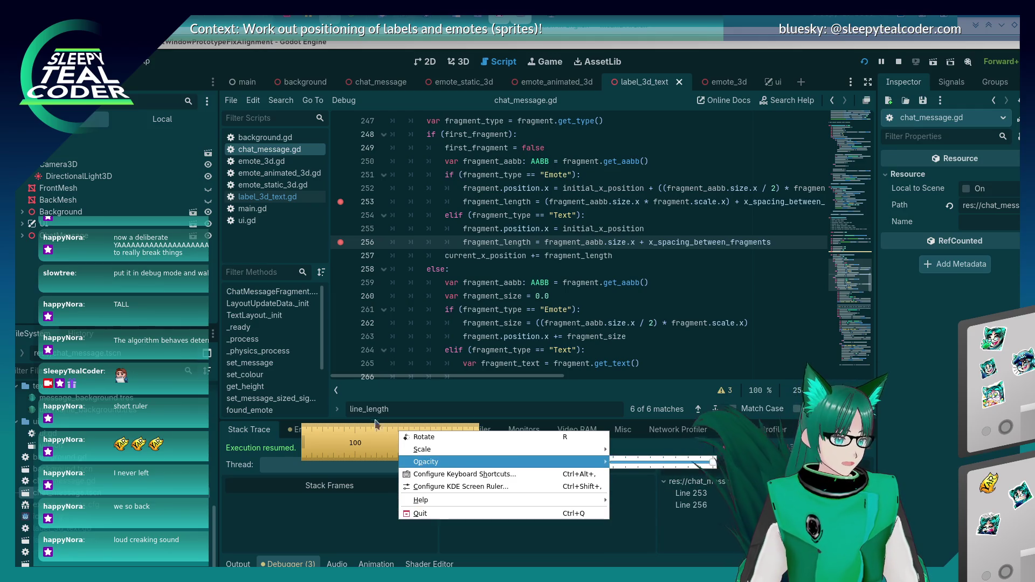
{"action": "left_click", "coordinate": [377, 422]}
{"action": "key", "text": "Escape"}
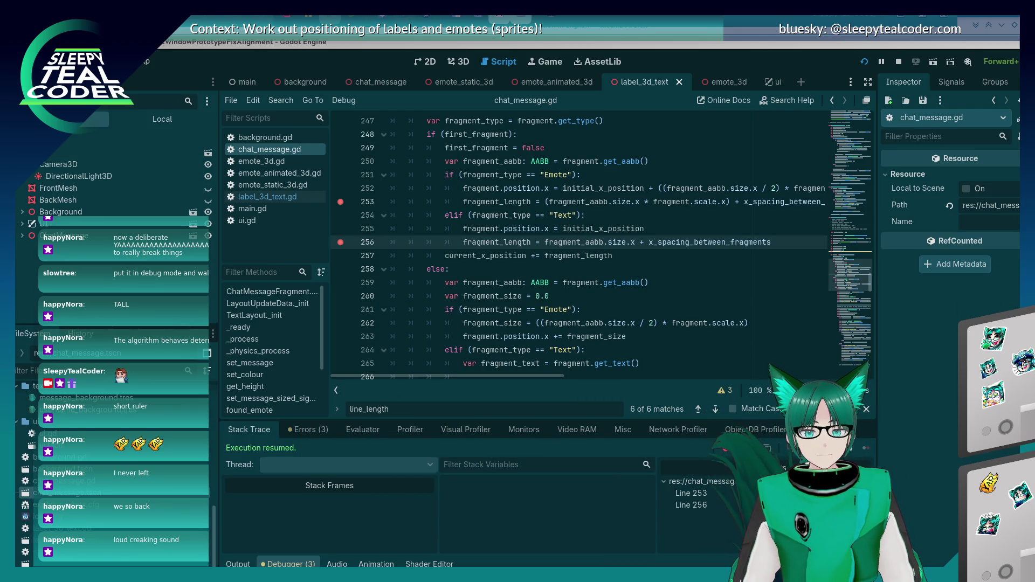
- Review chat_message.gd from line 260, scrolling down through the layout code
{"action": "left_click", "coordinate": [703, 296]}
{"action": "scroll", "coordinate": [593, 269], "scroll_direction": "down", "scroll_amount": 6}
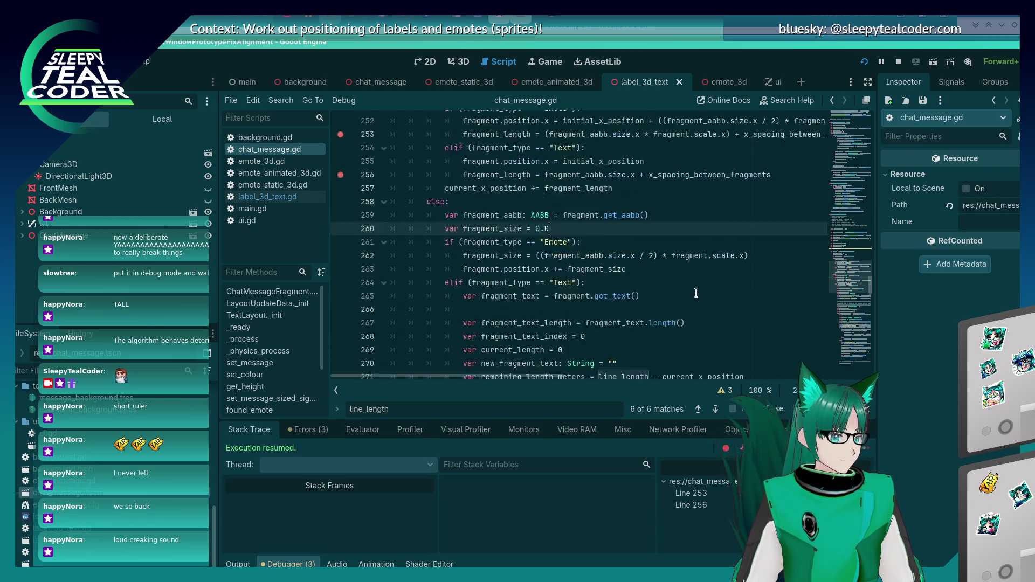
{"action": "scroll", "coordinate": [485, 243], "scroll_direction": "up", "scroll_amount": 5}
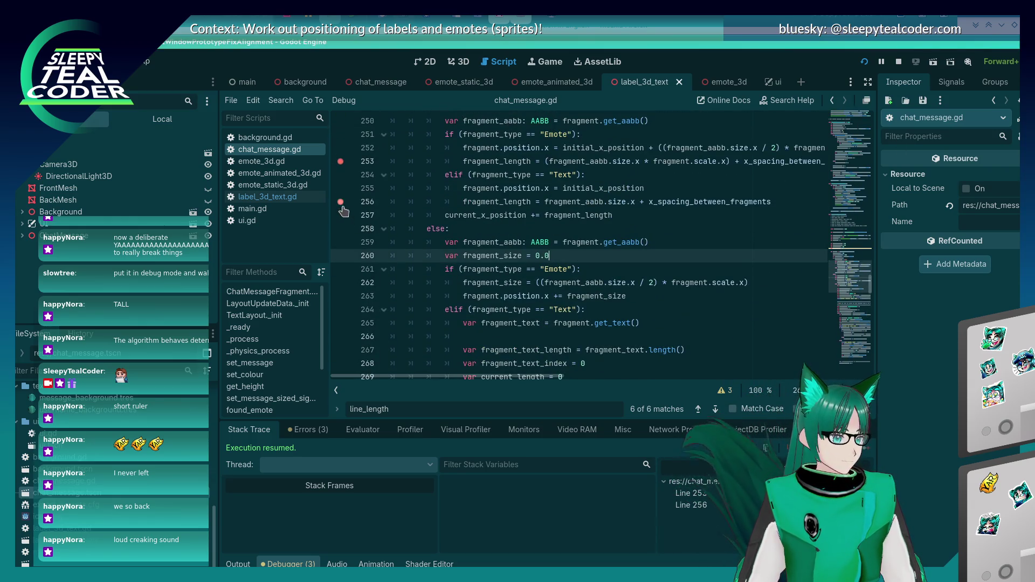
{"action": "scroll", "coordinate": [615, 337], "scroll_direction": "down", "scroll_amount": 7}
{"action": "scroll", "coordinate": [615, 342], "scroll_direction": "down", "scroll_amount": 20}
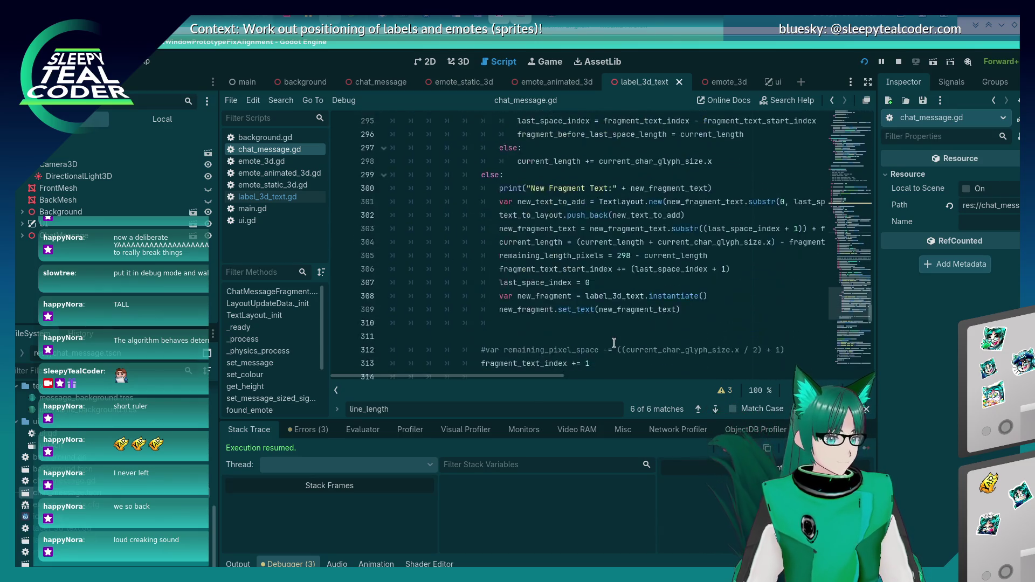
{"action": "scroll", "coordinate": [613, 344], "scroll_direction": "down", "scroll_amount": 7}
- Place the caret on line 390, scroll back up, then bring the running game window forward
{"action": "left_click", "coordinate": [613, 341]}
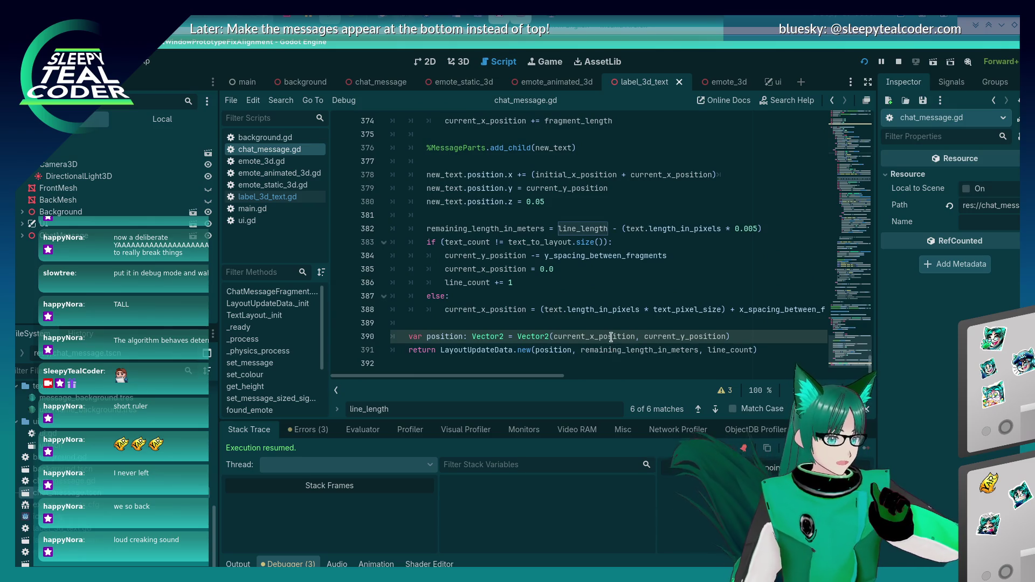
{"action": "scroll", "coordinate": [602, 321], "scroll_direction": "up", "scroll_amount": 10}
{"action": "scroll", "coordinate": [602, 321], "scroll_direction": "up", "scroll_amount": 2}
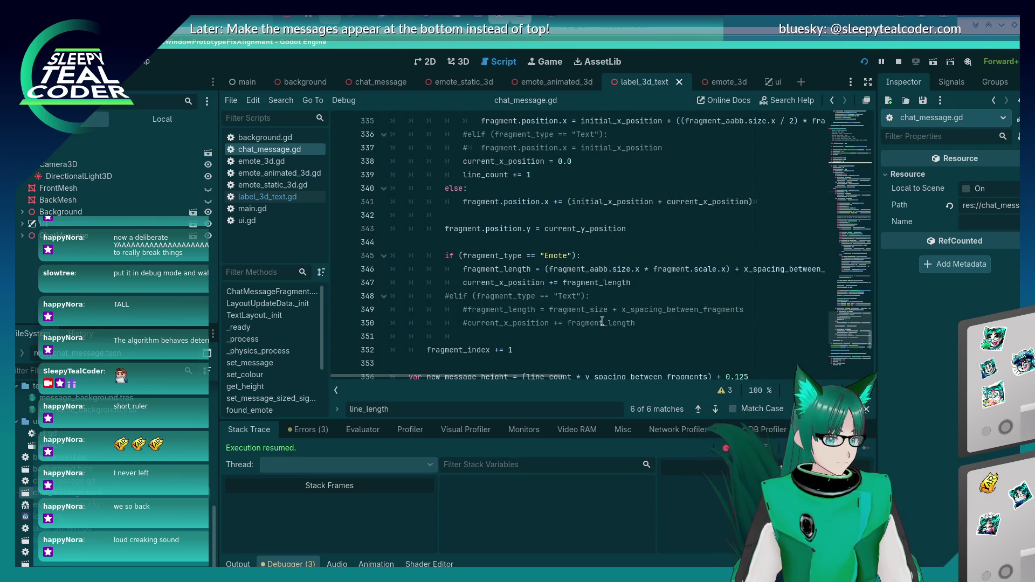
{"action": "scroll", "coordinate": [602, 321], "scroll_direction": "up", "scroll_amount": 4}
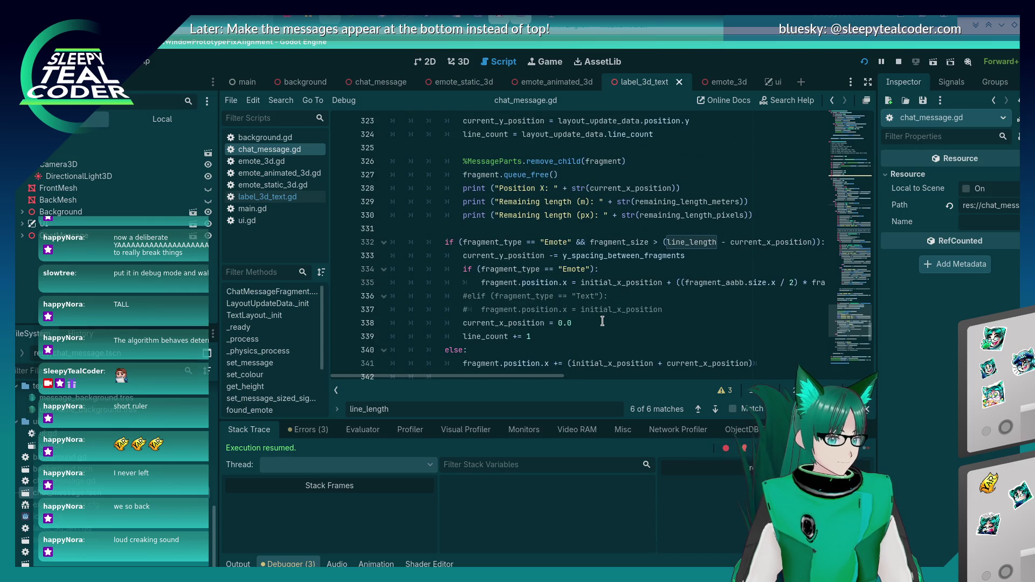
{"action": "scroll", "coordinate": [602, 321], "scroll_direction": "up", "scroll_amount": 11}
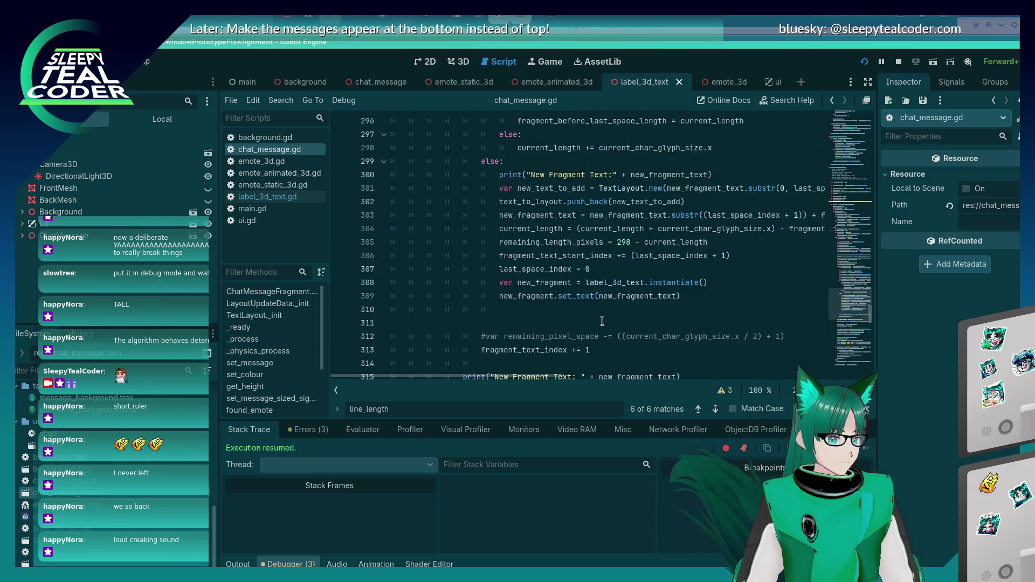
{"action": "mouse_move", "coordinate": [601, 321]}
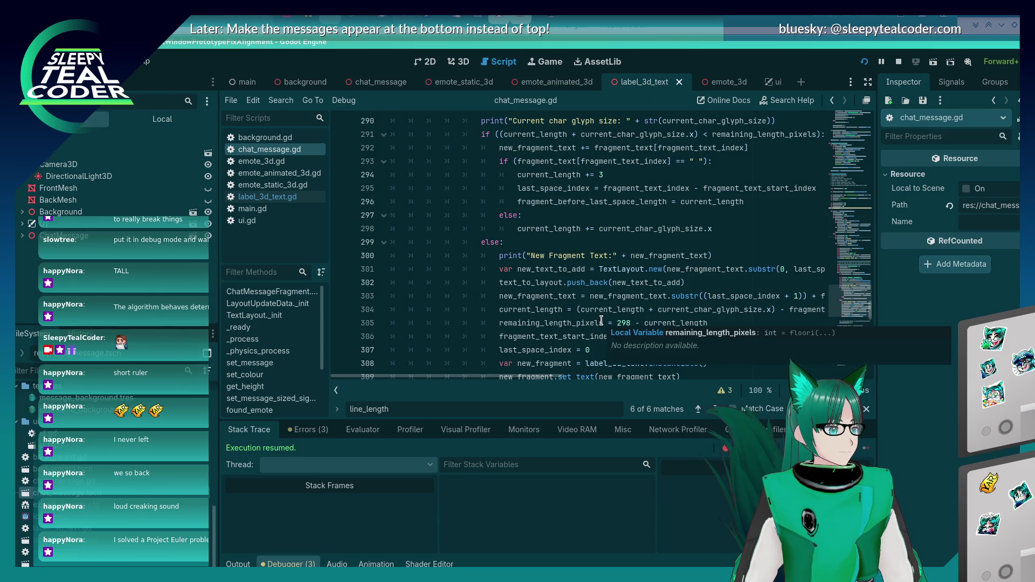
{"action": "mouse_move", "coordinate": [603, 286]}
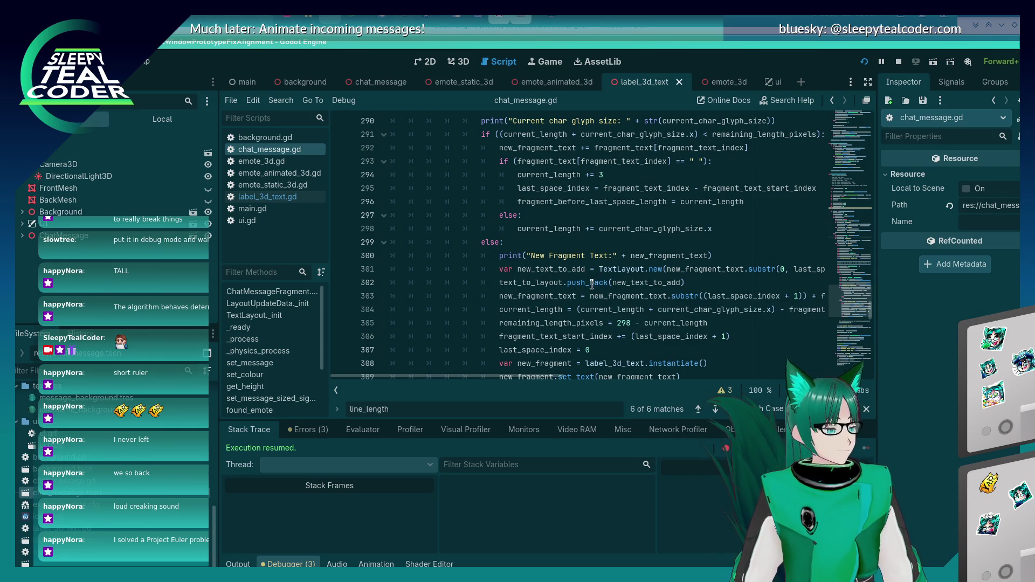
{"action": "scroll", "coordinate": [583, 288], "scroll_direction": "up", "scroll_amount": 6}
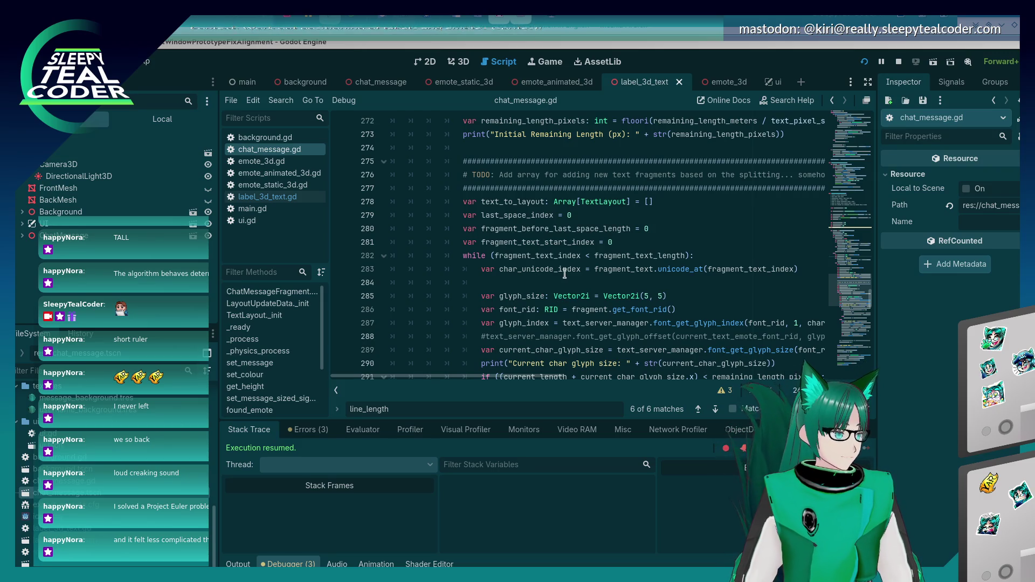
{"action": "key", "text": "alt+Tab"}
{"action": "left_click", "coordinate": [351, 292]}
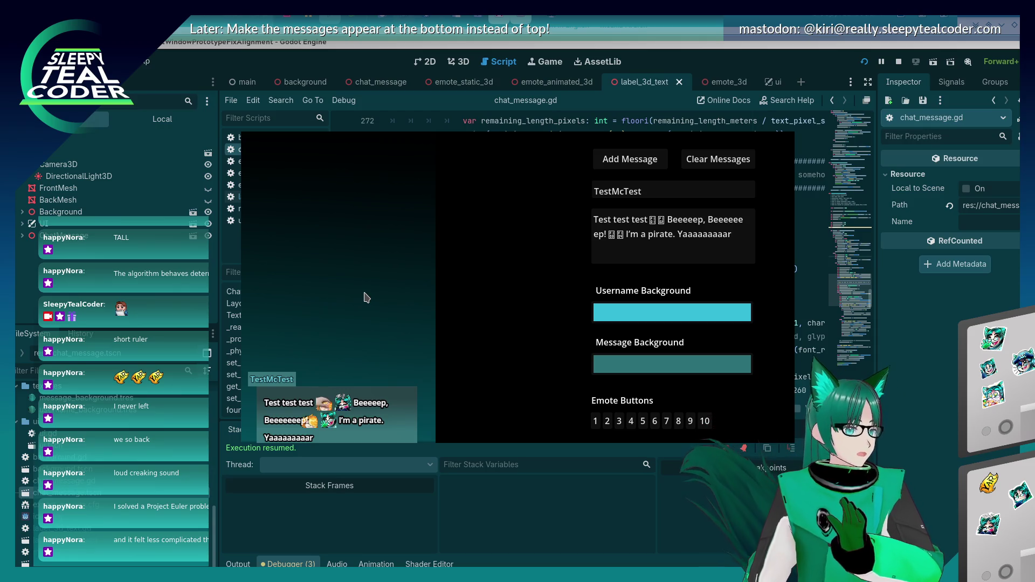
- Scroll down chat_message.gd and glance at the running game
{"action": "left_click", "coordinate": [916, 330]}
{"action": "scroll", "coordinate": [599, 238], "scroll_direction": "down", "scroll_amount": 8}
{"action": "scroll", "coordinate": [599, 238], "scroll_direction": "down", "scroll_amount": 5}
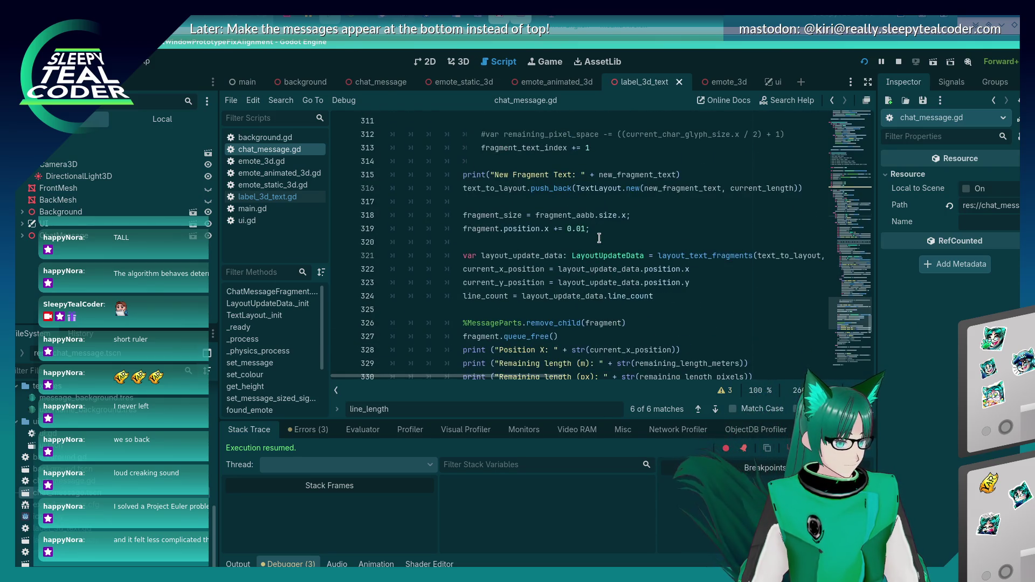
{"action": "key", "text": "alt+Tab"}
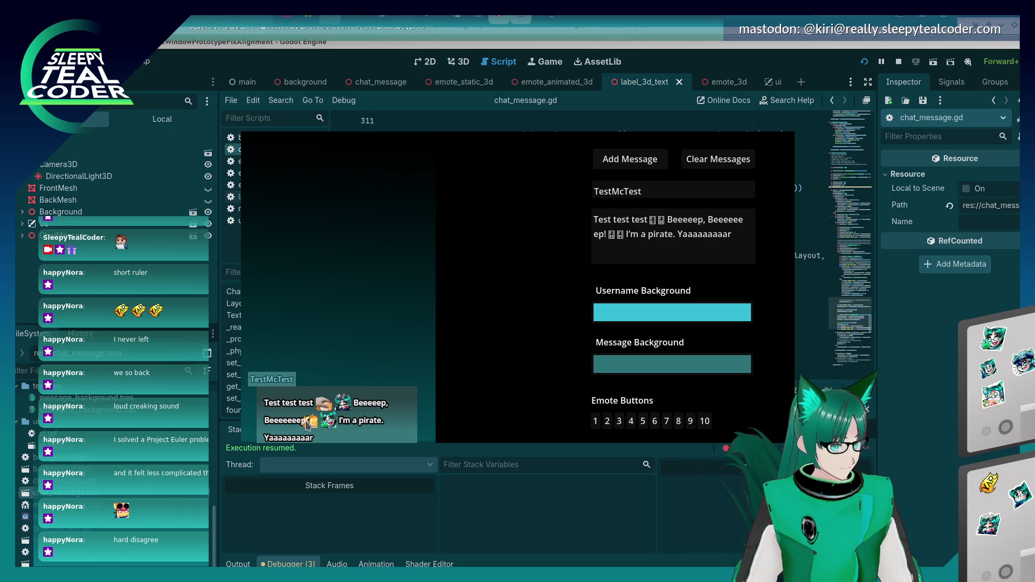
- Scroll to line 321, set a breakpoint there, and add a test message in the game
{"action": "key", "text": "alt+Tab"}
{"action": "scroll", "coordinate": [618, 310], "scroll_direction": "down", "scroll_amount": 3}
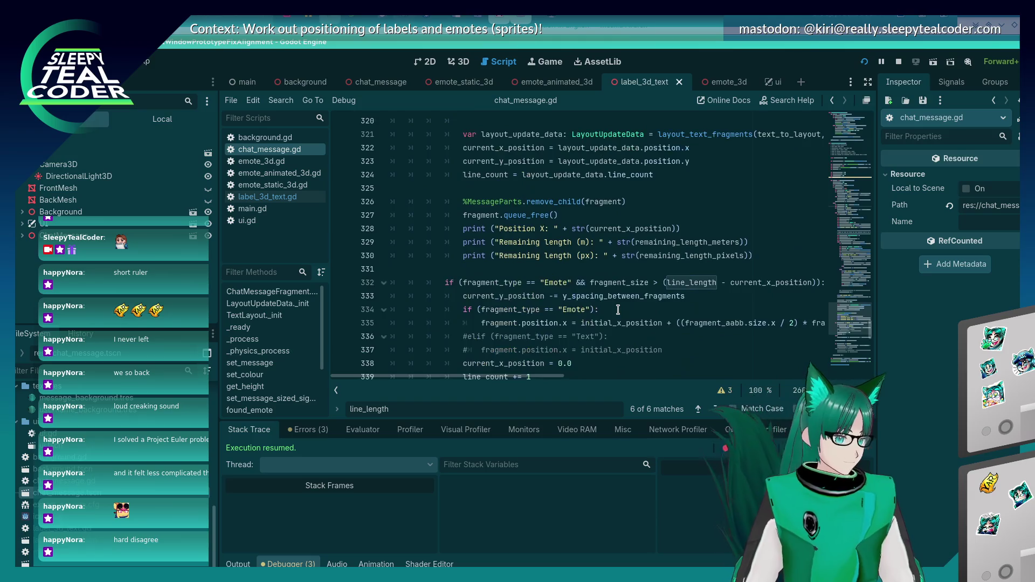
{"action": "scroll", "coordinate": [617, 309], "scroll_direction": "down", "scroll_amount": 6}
{"action": "scroll", "coordinate": [617, 310], "scroll_direction": "up", "scroll_amount": 11}
{"action": "scroll", "coordinate": [618, 310], "scroll_direction": "up", "scroll_amount": 9}
{"action": "scroll", "coordinate": [617, 310], "scroll_direction": "down", "scroll_amount": 1}
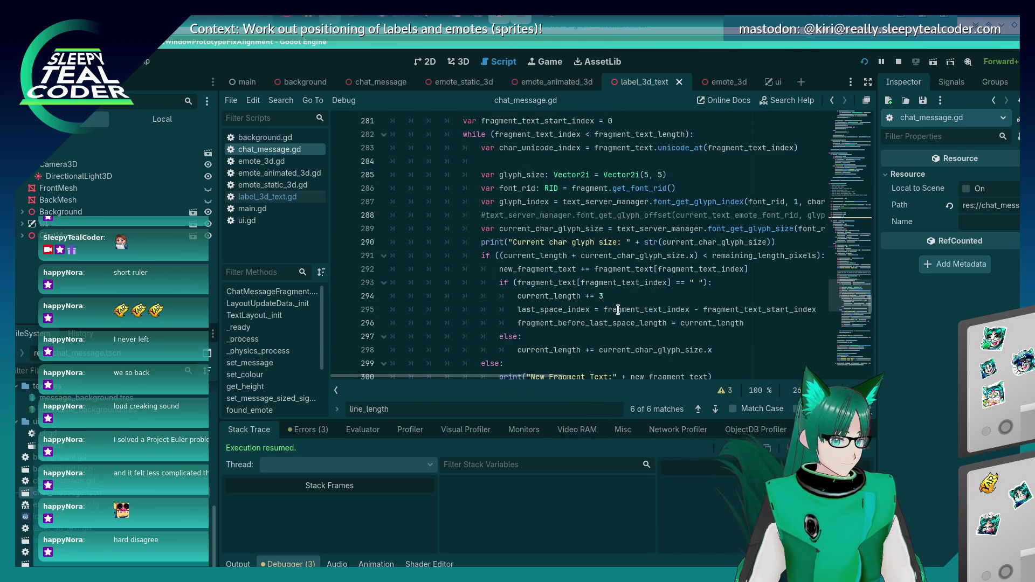
{"action": "scroll", "coordinate": [618, 310], "scroll_direction": "down", "scroll_amount": 9}
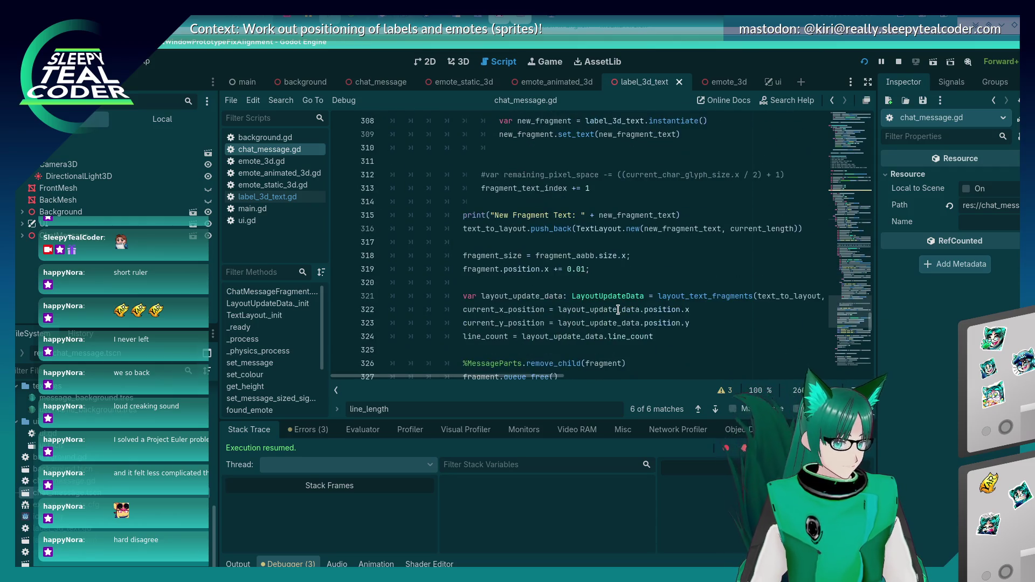
{"action": "scroll", "coordinate": [617, 310], "scroll_direction": "down", "scroll_amount": 1}
{"action": "left_click", "coordinate": [340, 255]}
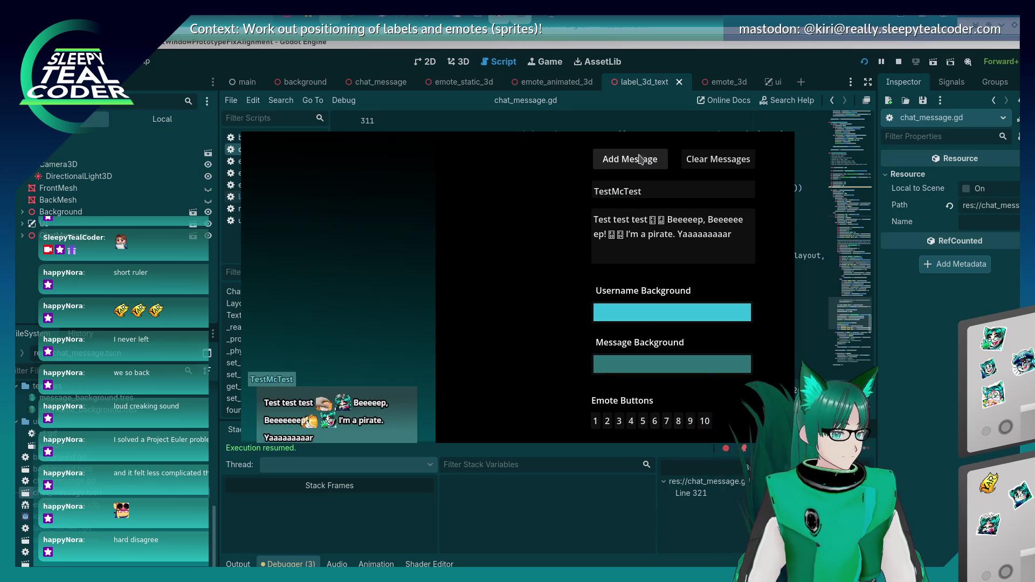
{"action": "left_click", "coordinate": [639, 157]}
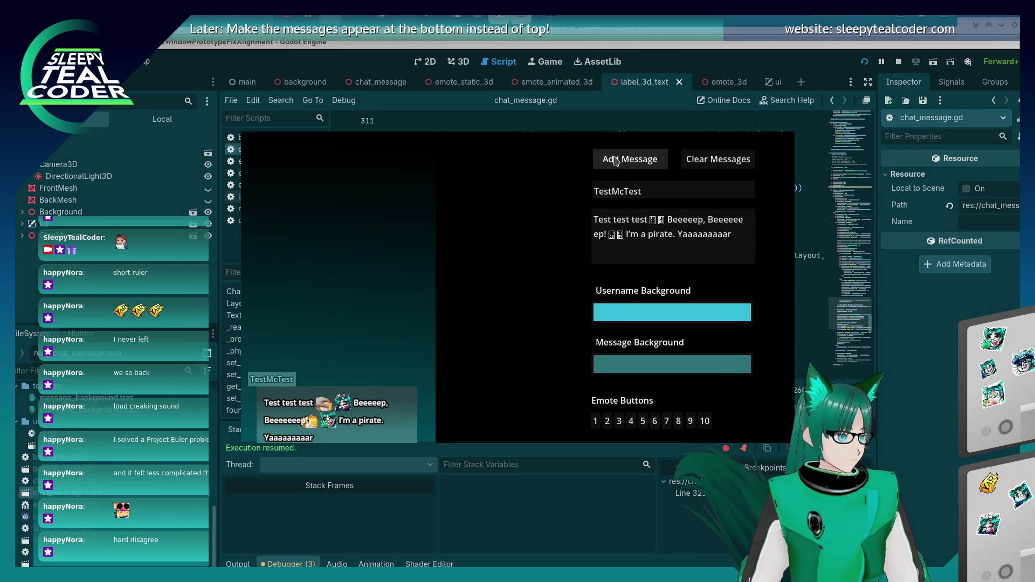
{"action": "left_click", "coordinate": [612, 164]}
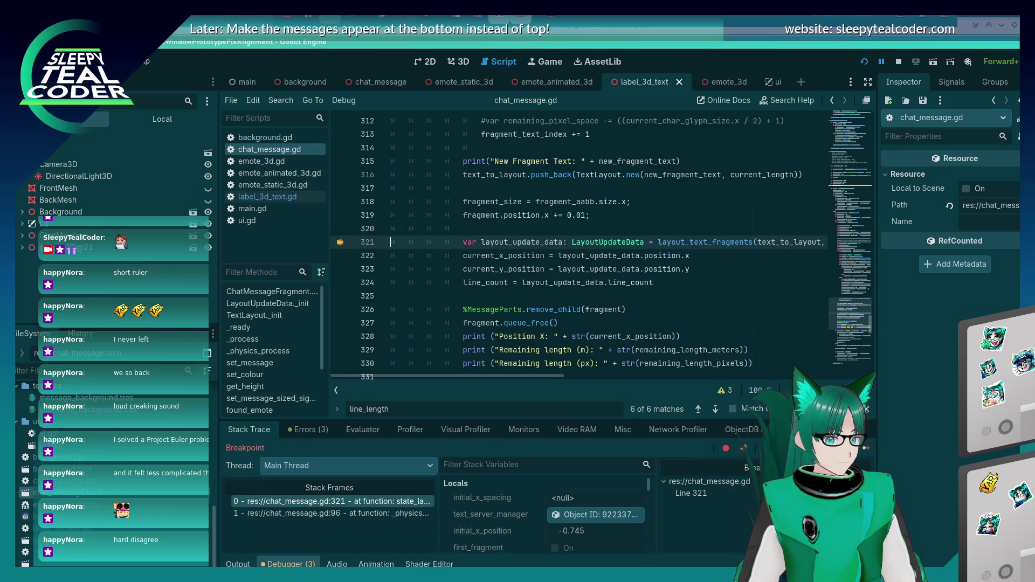
- Step over twice to line 323, checking that current_x_position holds about 0.38
{"action": "key", "text": "F10"}
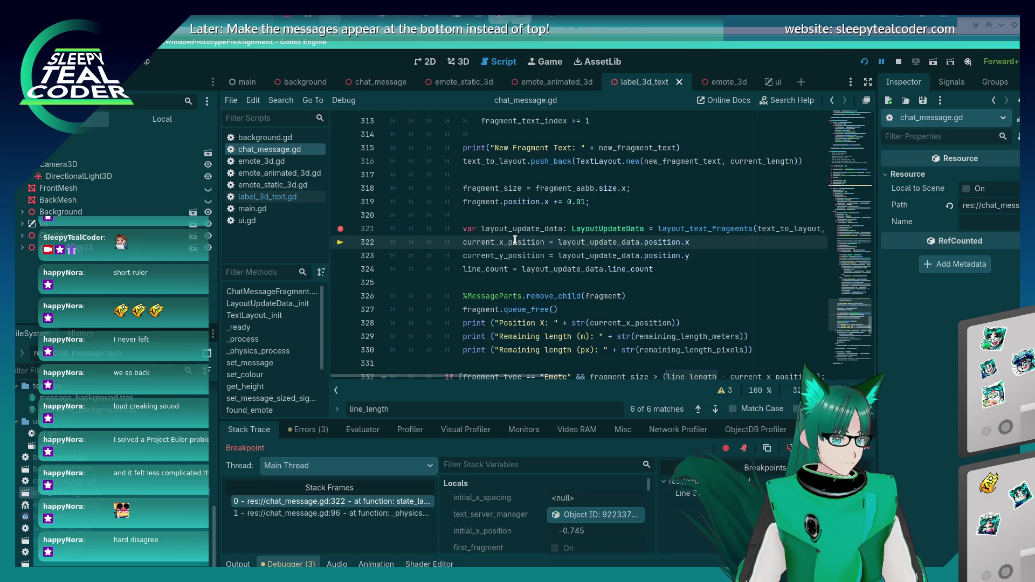
{"action": "mouse_move", "coordinate": [515, 240]}
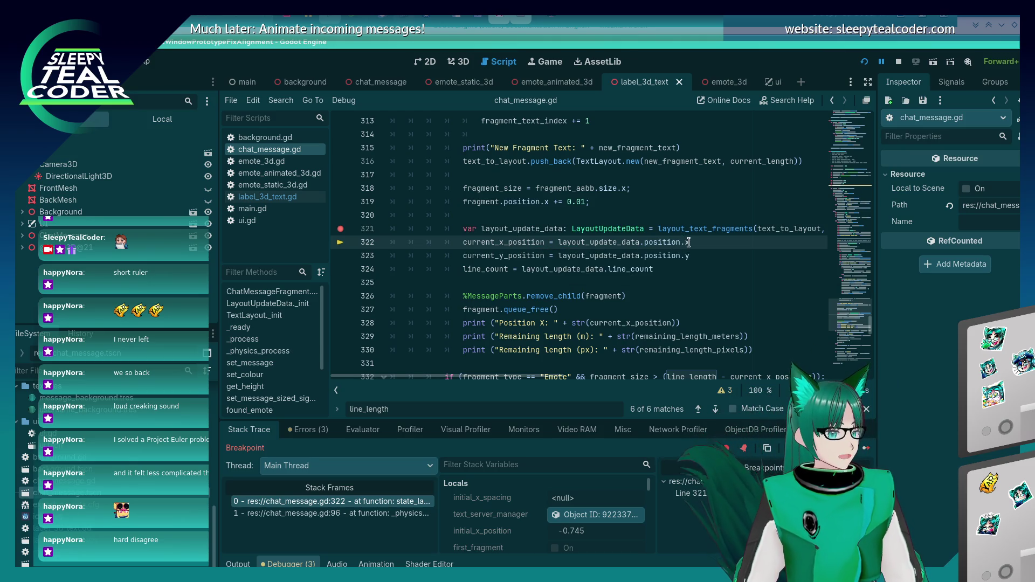
{"action": "mouse_move", "coordinate": [689, 242]}
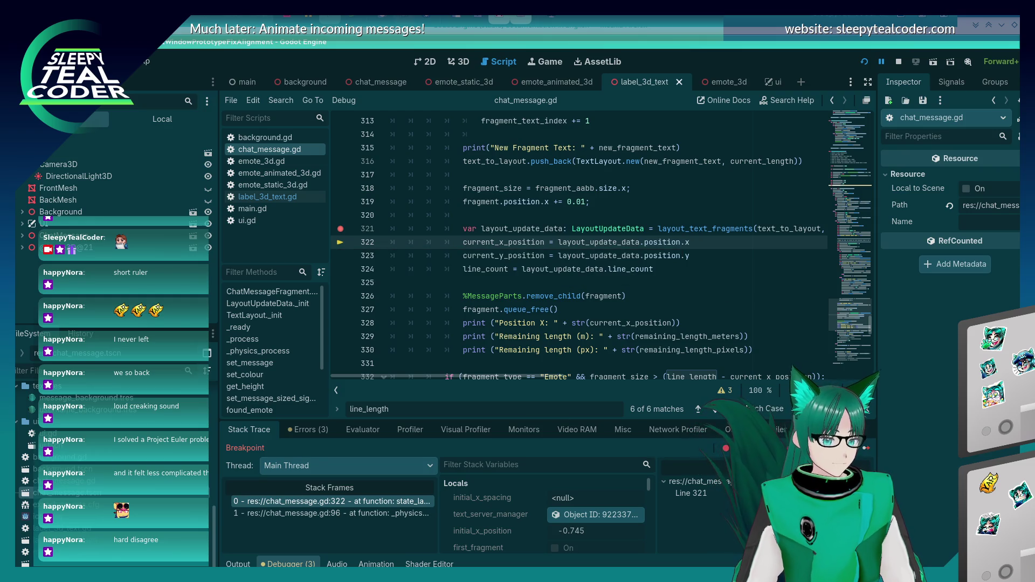
{"action": "key", "text": "F10"}
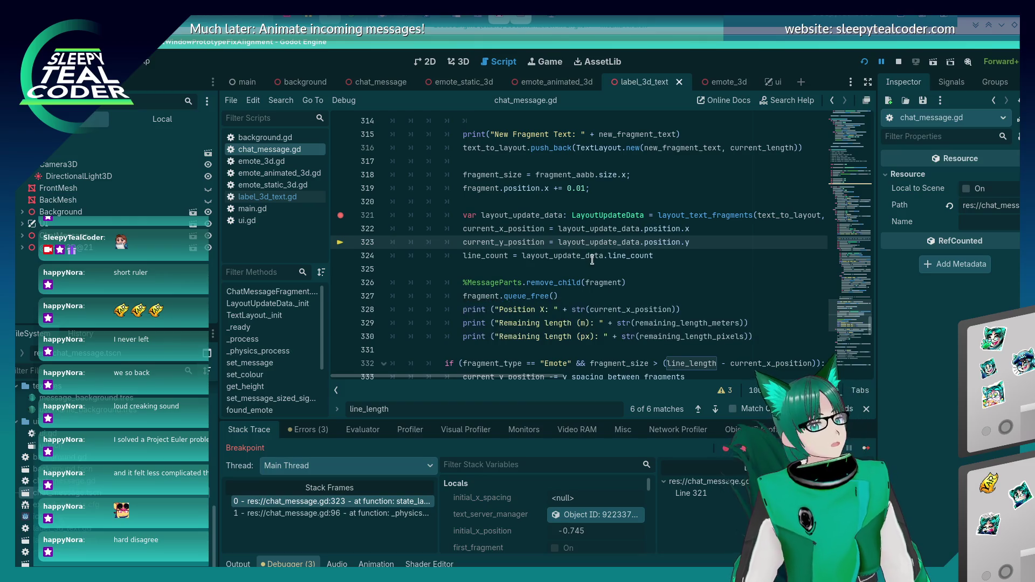
{"action": "scroll", "coordinate": [591, 260], "scroll_direction": "down", "scroll_amount": 15}
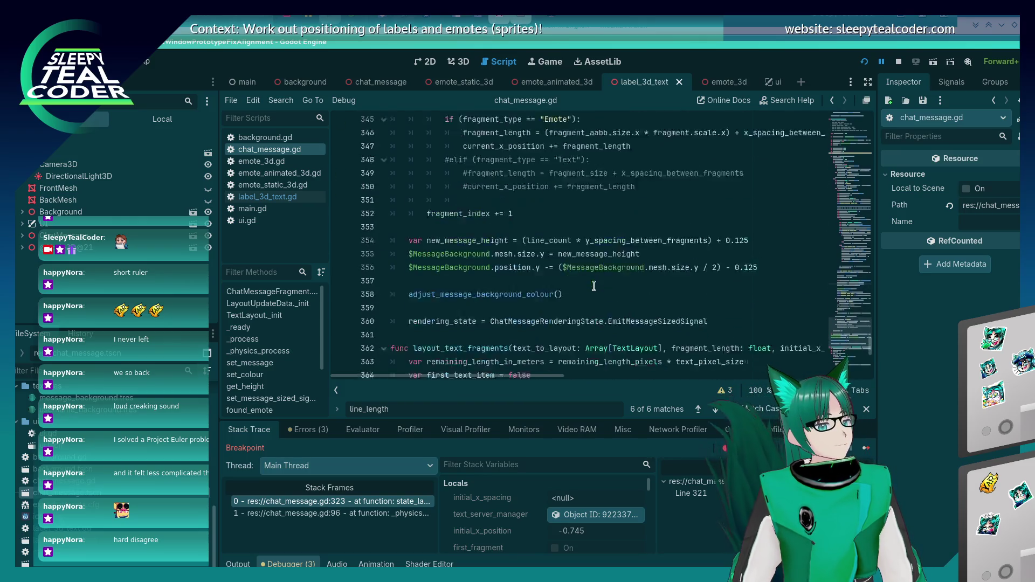
{"action": "scroll", "coordinate": [593, 285], "scroll_direction": "down", "scroll_amount": 2}
{"action": "scroll", "coordinate": [593, 286], "scroll_direction": "up", "scroll_amount": 3}
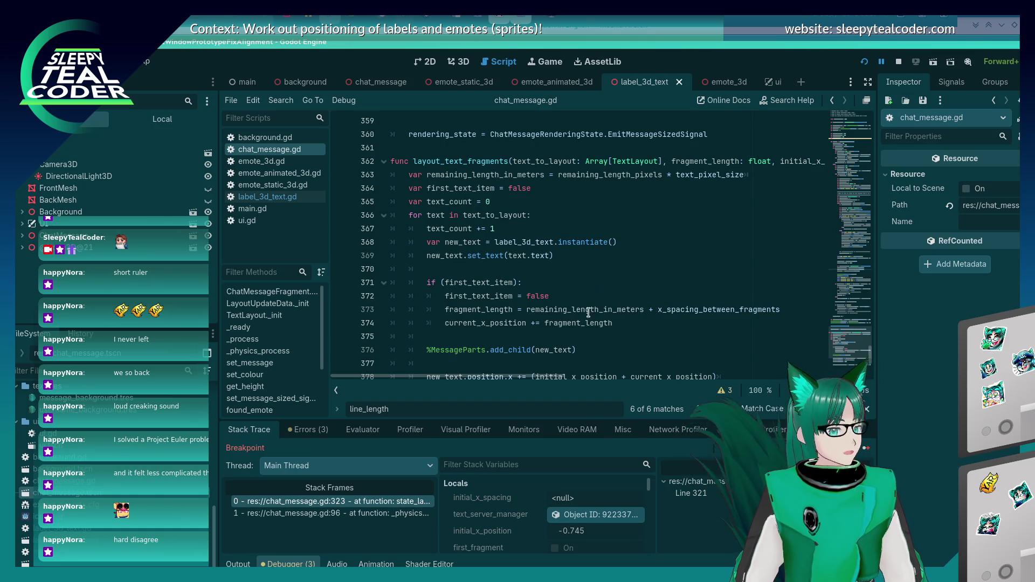
{"action": "mouse_move", "coordinate": [567, 379]}
{"action": "left_mouse_down"}
{"action": "mouse_move", "coordinate": [683, 379]}
{"action": "mouse_move", "coordinate": [605, 379]}
{"action": "left_mouse_up"}
{"action": "scroll", "coordinate": [584, 300], "scroll_direction": "down", "scroll_amount": 3}
{"action": "scroll", "coordinate": [583, 299], "scroll_direction": "down", "scroll_amount": 2}
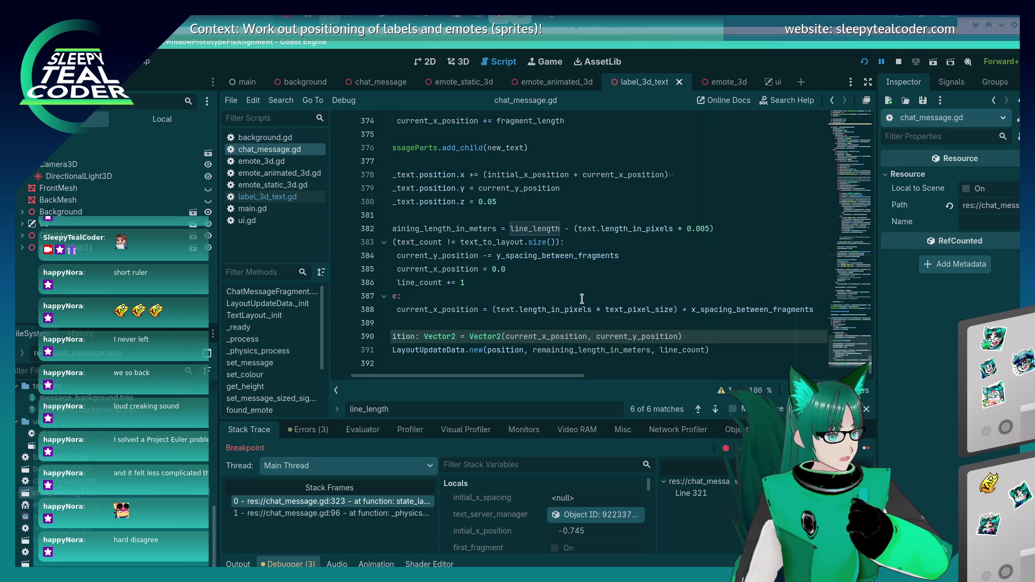
{"action": "left_click_drag", "start_coordinate": [526, 377], "coordinate": [503, 380]}
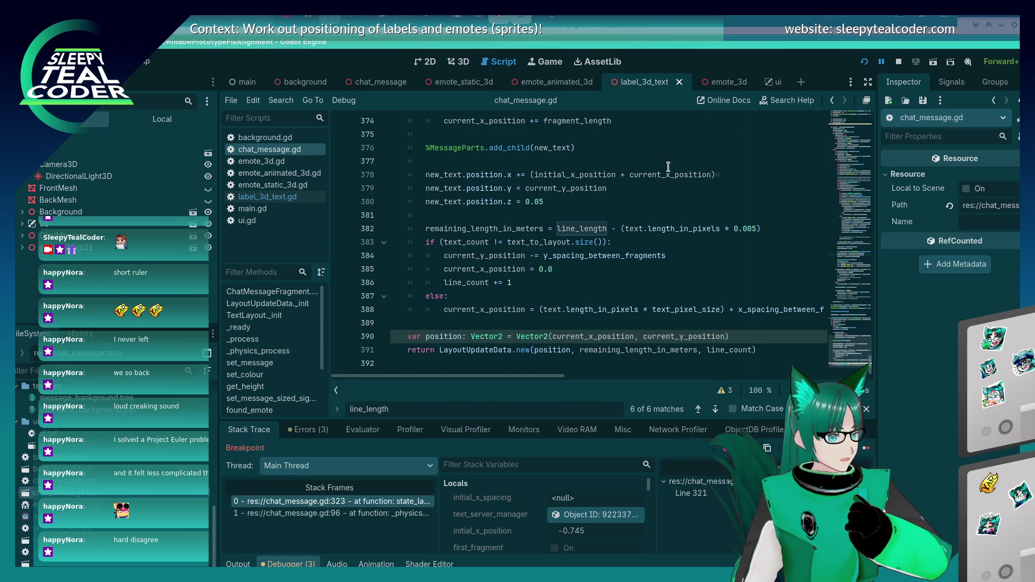
{"action": "scroll", "coordinate": [598, 268], "scroll_direction": "up", "scroll_amount": 3}
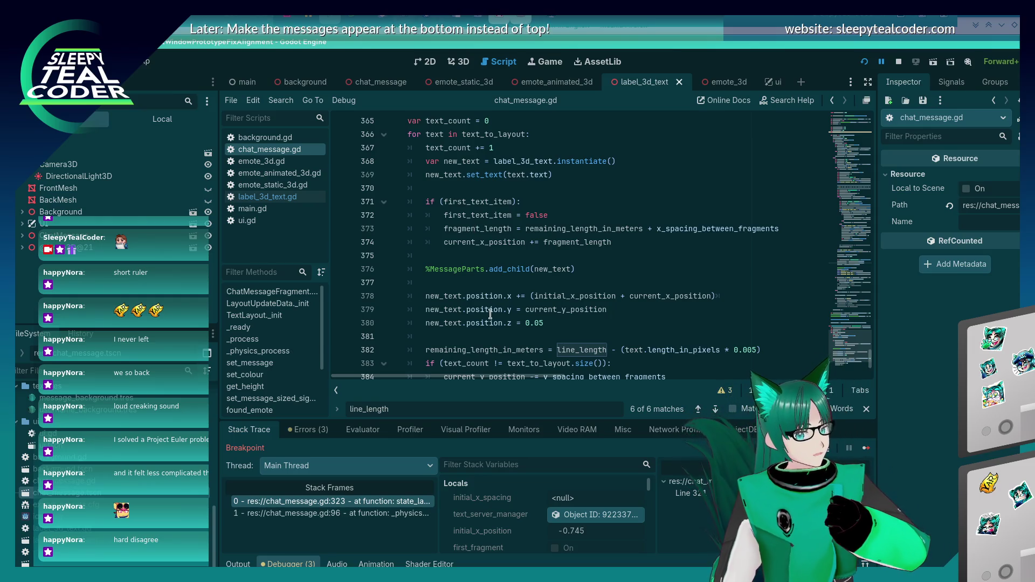
{"action": "scroll", "coordinate": [523, 277], "scroll_direction": "up", "scroll_amount": 3}
{"action": "scroll", "coordinate": [523, 277], "scroll_direction": "down", "scroll_amount": 6}
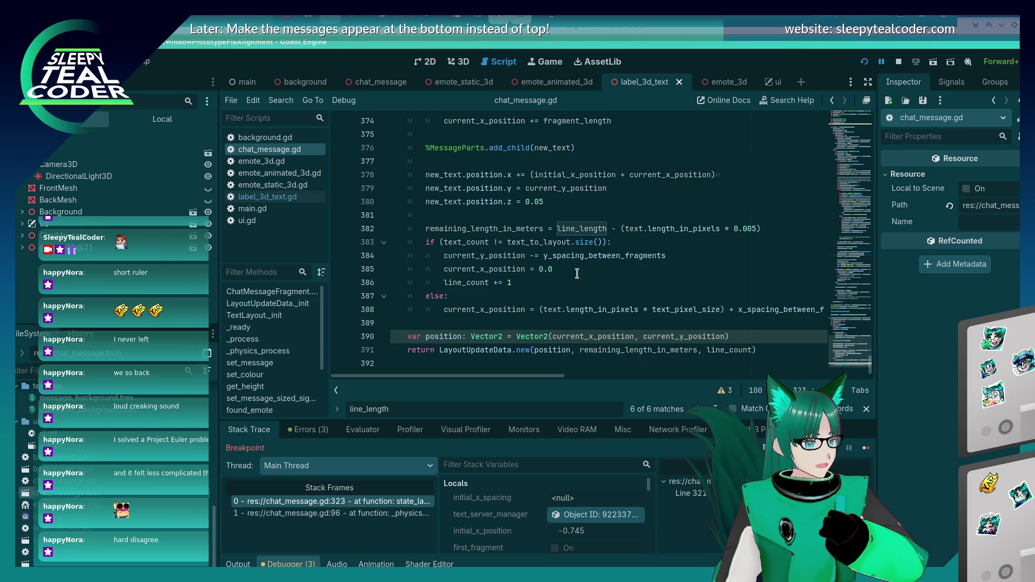
{"action": "scroll", "coordinate": [577, 273], "scroll_direction": "up", "scroll_amount": 2}
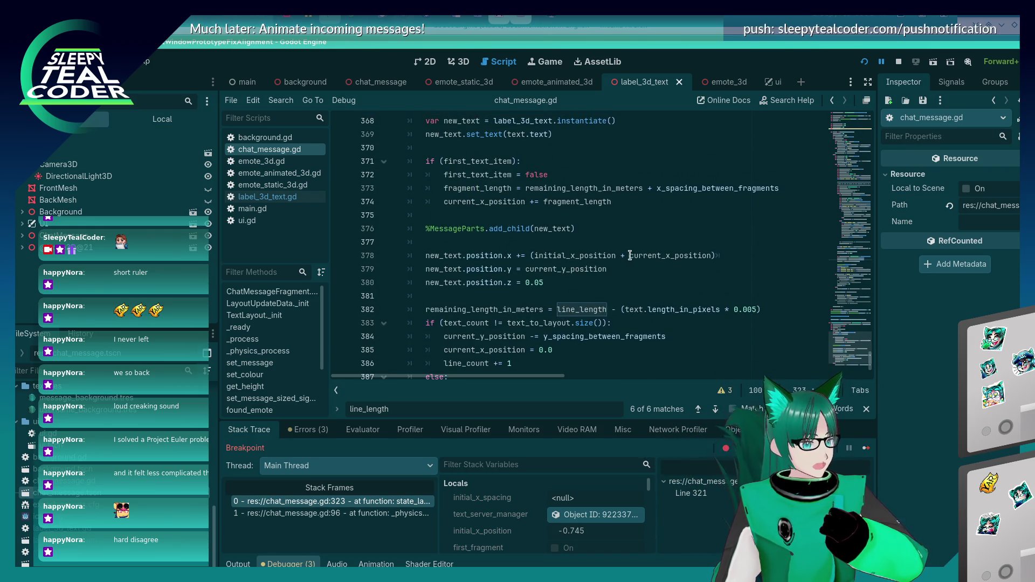
{"action": "scroll", "coordinate": [593, 274], "scroll_direction": "down", "scroll_amount": 2}
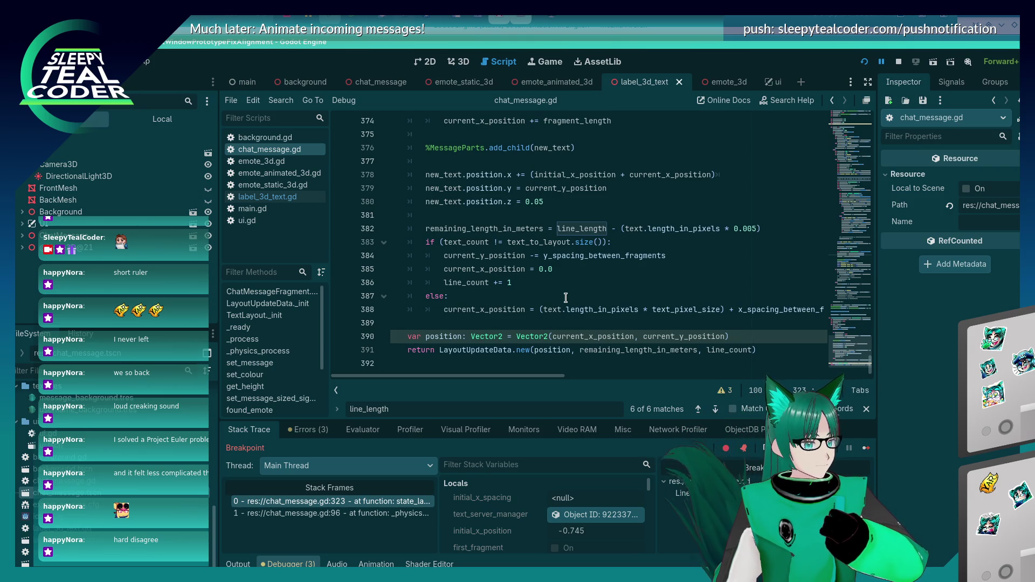
{"action": "left_click", "coordinate": [551, 269]}
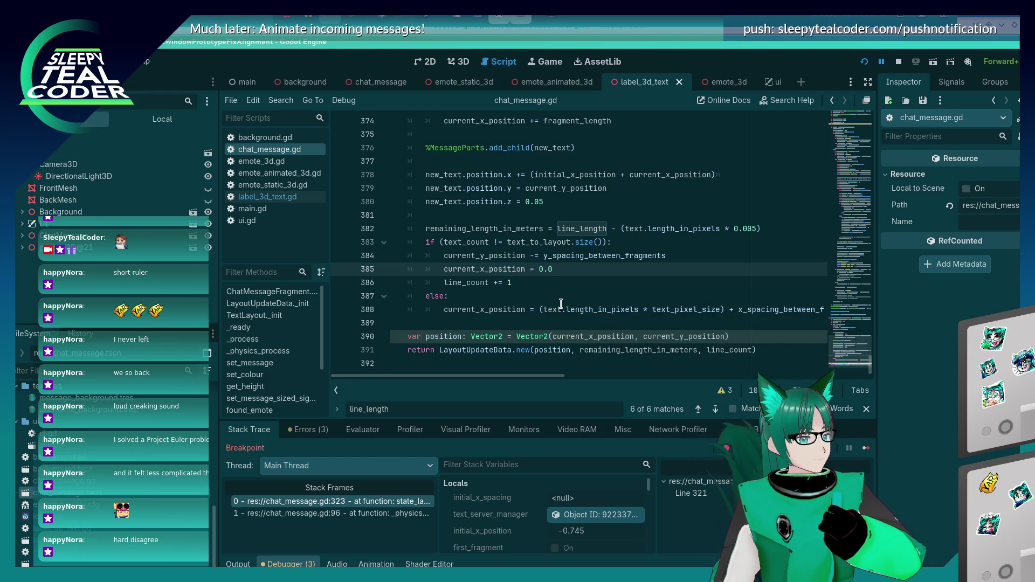
{"action": "scroll", "coordinate": [560, 303], "scroll_direction": "up", "scroll_amount": 2}
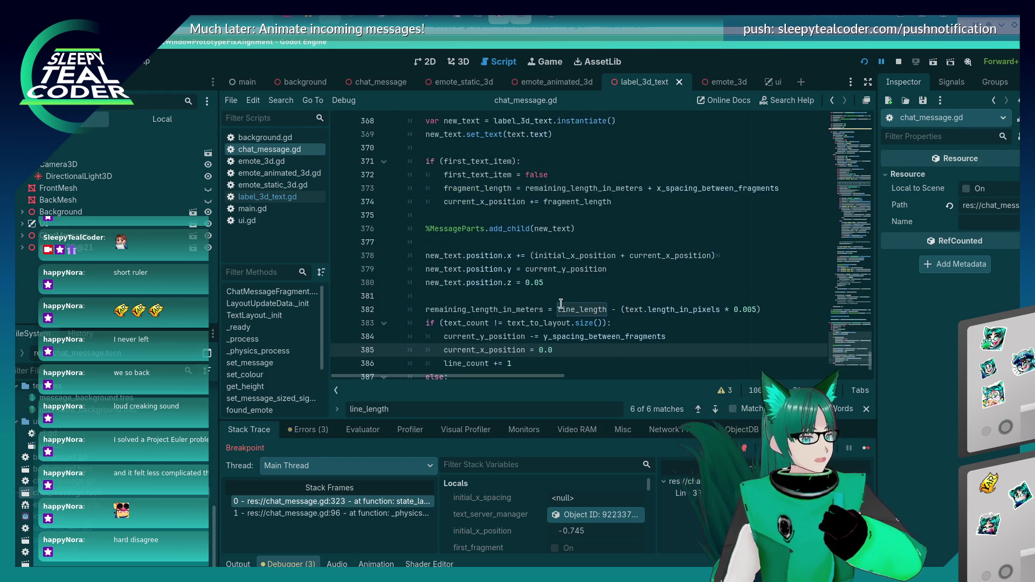
{"action": "left_click", "coordinate": [574, 259]}
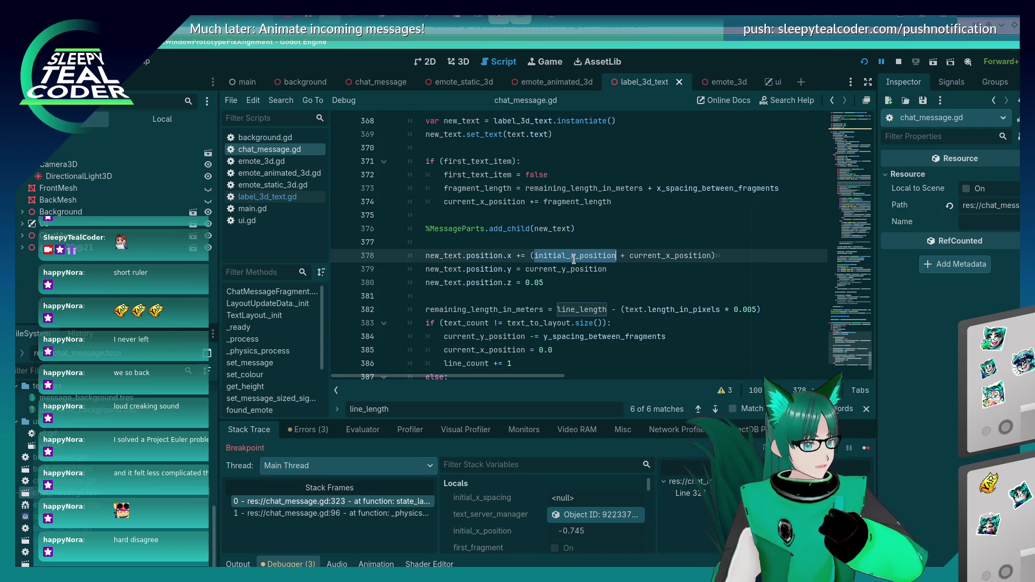
- Temporarily replace line 385's 0.0 reset with initial_x_position and save
{"action": "left_click", "coordinate": [565, 345]}
{"action": "key", "text": "BackSpace"}
{"action": "key", "text": "BackSpace"}
{"action": "key", "text": "BackSpace"}
{"action": "type", "text": "initial_x_position"}
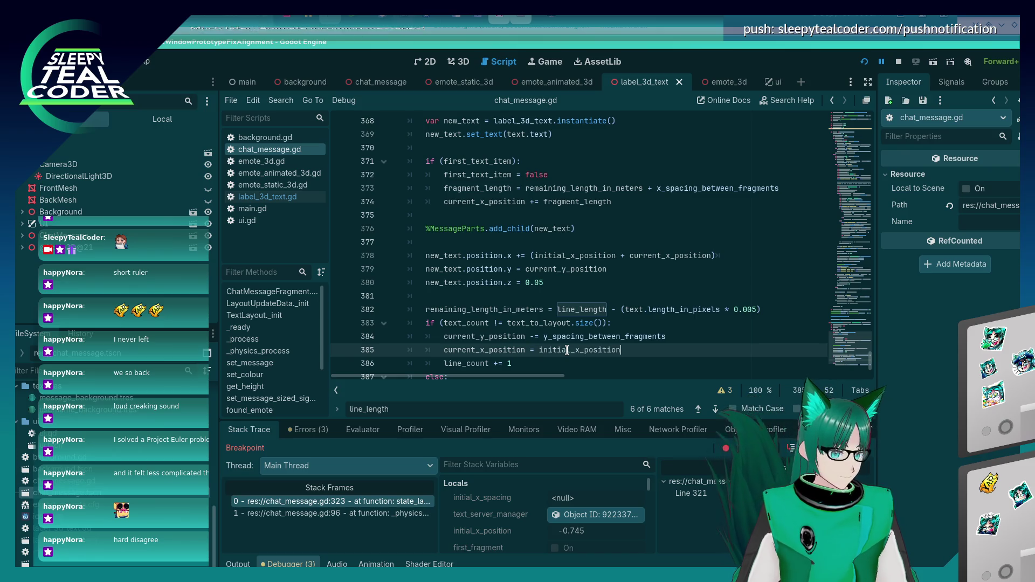
{"action": "key", "text": "ctrl+s"}
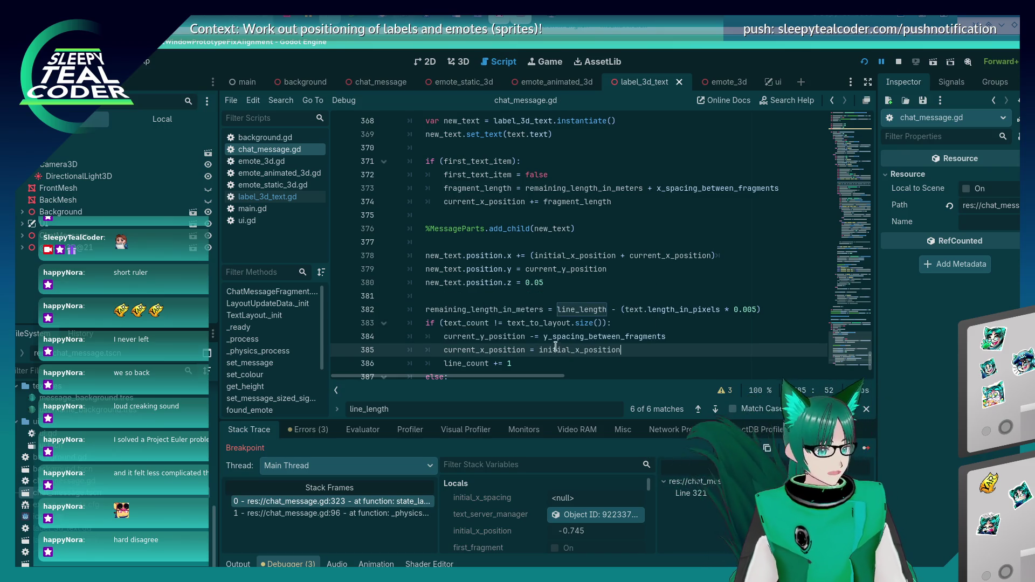
{"action": "key", "text": "alt+Tab"}
{"action": "key", "text": "alt+Tab"}
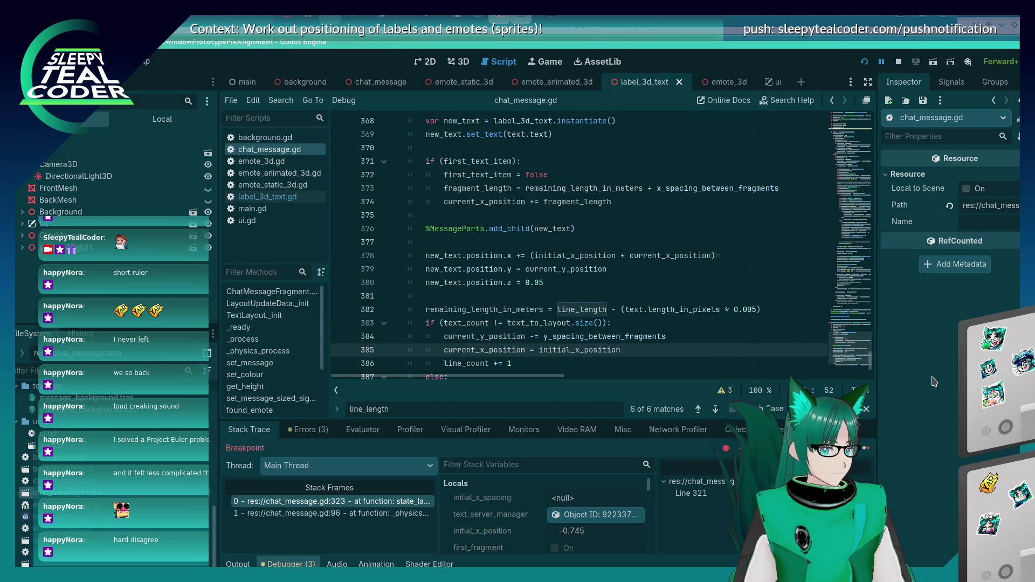
- Reset line 385 back to 0.0, prefix line 388 with 'initial_x_position +', and save
{"action": "scroll", "coordinate": [603, 311], "scroll_direction": "down", "scroll_amount": 1}
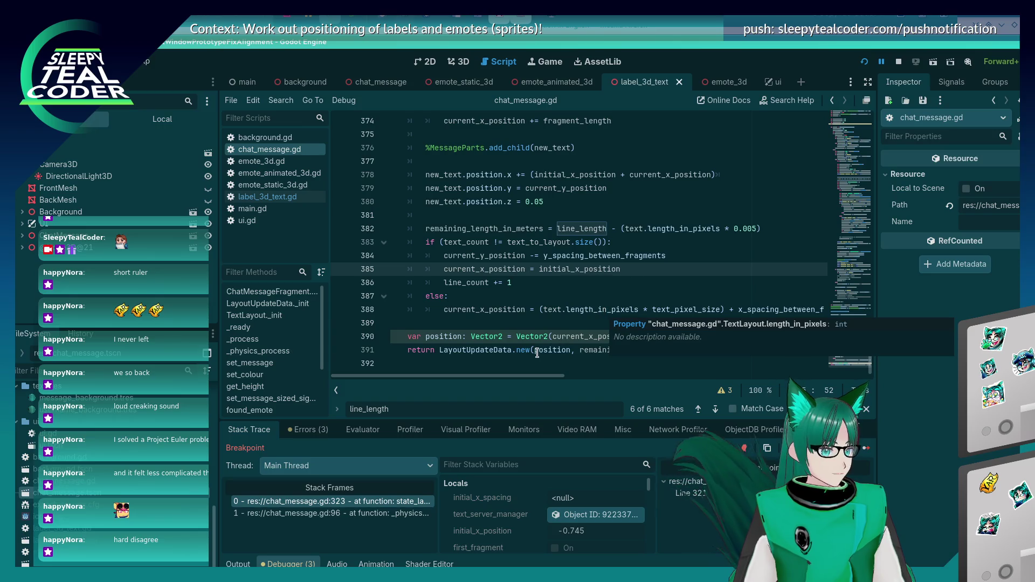
{"action": "left_click", "coordinate": [561, 368]}
{"action": "left_click", "coordinate": [587, 319]}
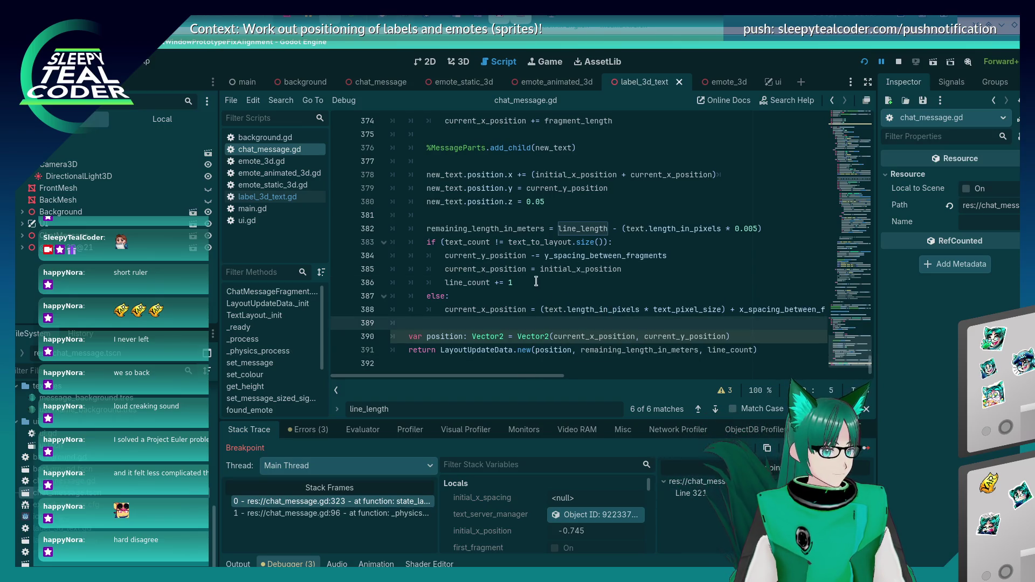
{"action": "left_click", "coordinate": [542, 310]}
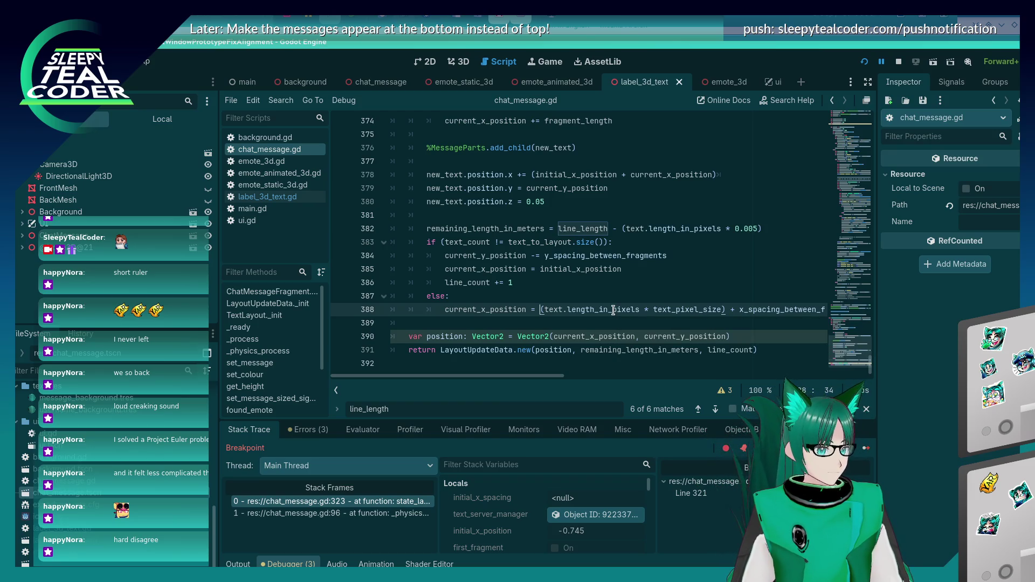
{"action": "key", "text": "Up"}
{"action": "key", "text": "Up"}
{"action": "key", "text": "Up"}
{"action": "key", "text": "shift+End"}
{"action": "type", "text": "0.0"}
{"action": "key", "text": "Down"}
{"action": "key", "text": "Down"}
{"action": "key", "text": "Down"}
{"action": "key", "text": "Left"}
{"action": "type", "text": "initial_x_position +"}
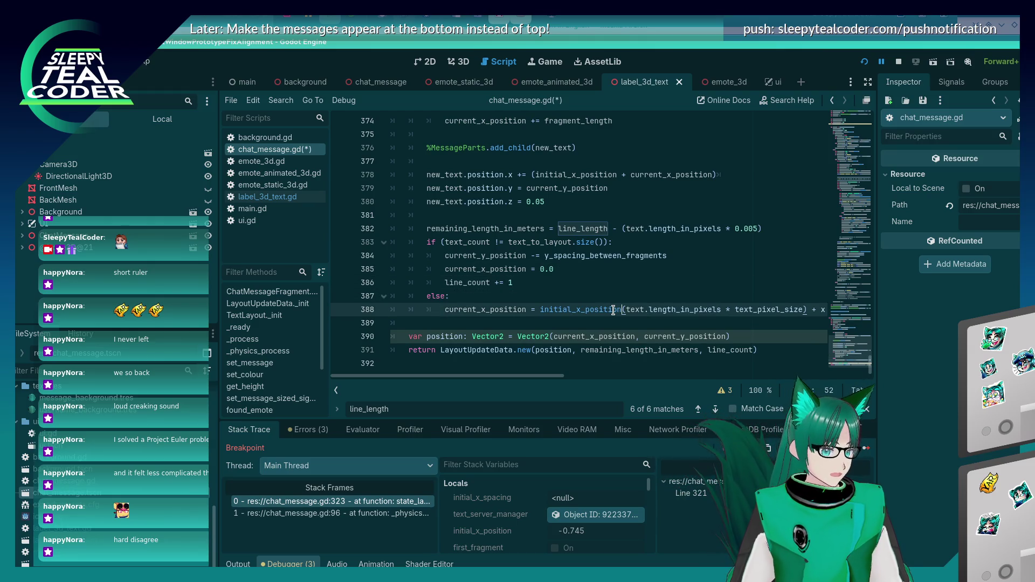
{"action": "key", "text": "ctrl+s"}
{"action": "key", "text": "alt+Tab"}
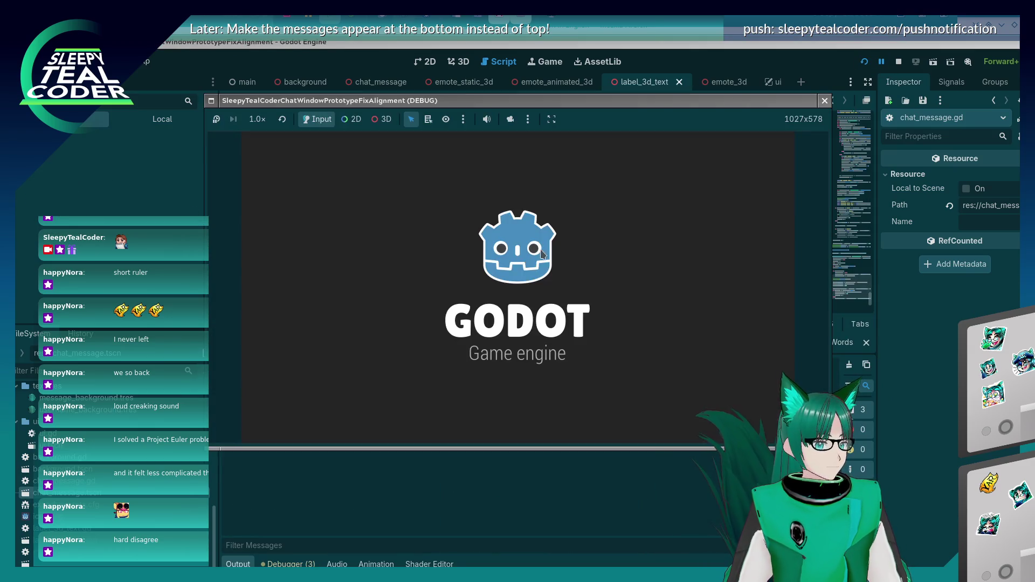
- Add a test message and continue, then delete initial_x_position from line 388 and continue again
{"action": "left_click", "coordinate": [630, 159]}
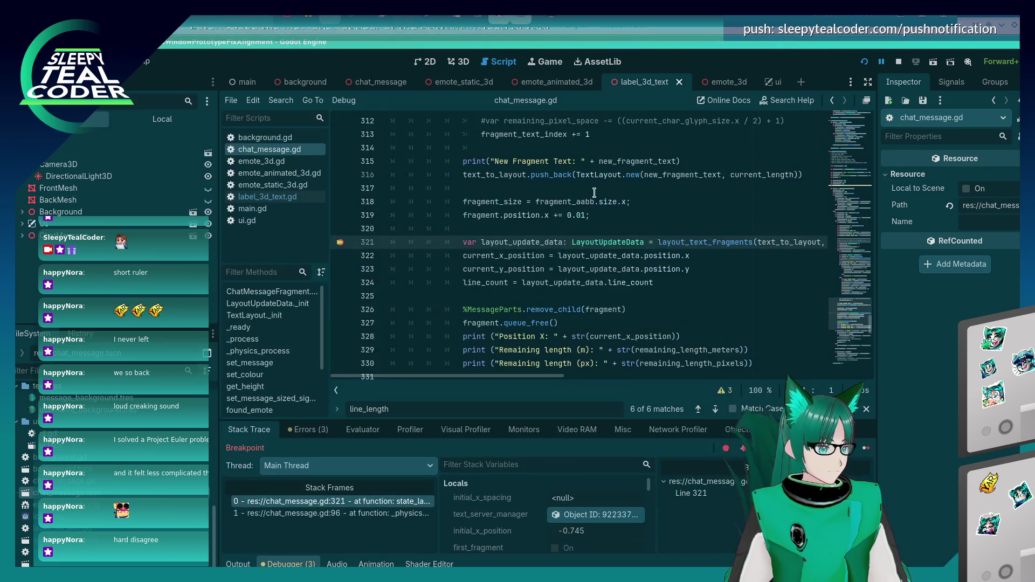
{"action": "left_click", "coordinate": [868, 447]}
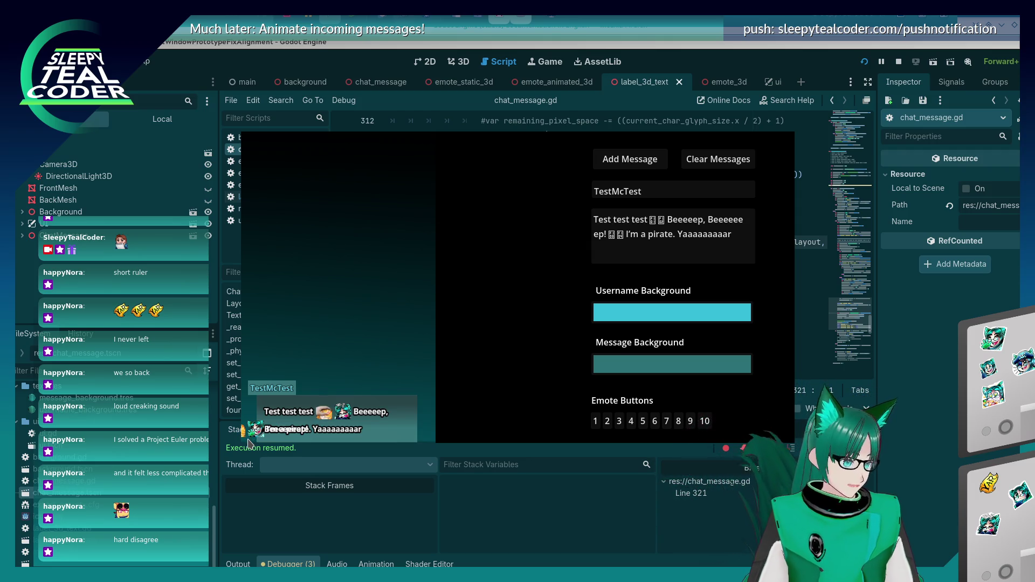
{"action": "left_click", "coordinate": [640, 283]}
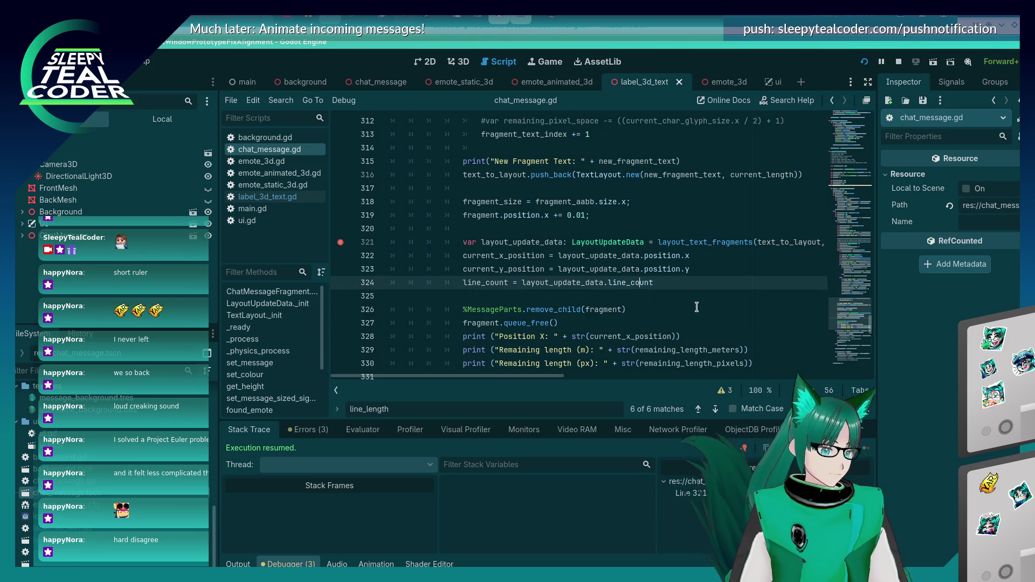
{"action": "key", "text": "ctrl+BackSpace"}
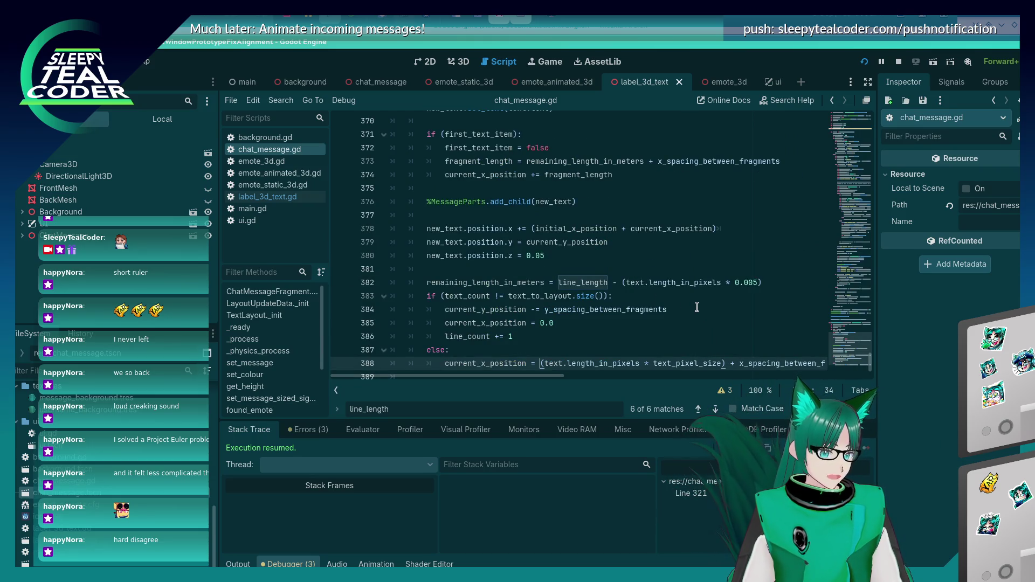
{"action": "key", "text": "alt+Tab"}
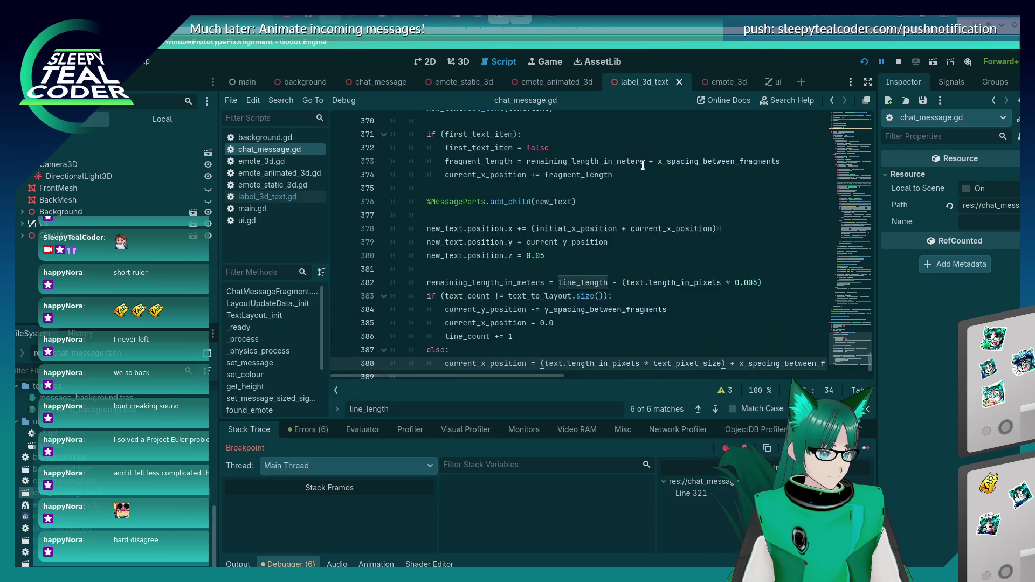
{"action": "left_click", "coordinate": [864, 452]}
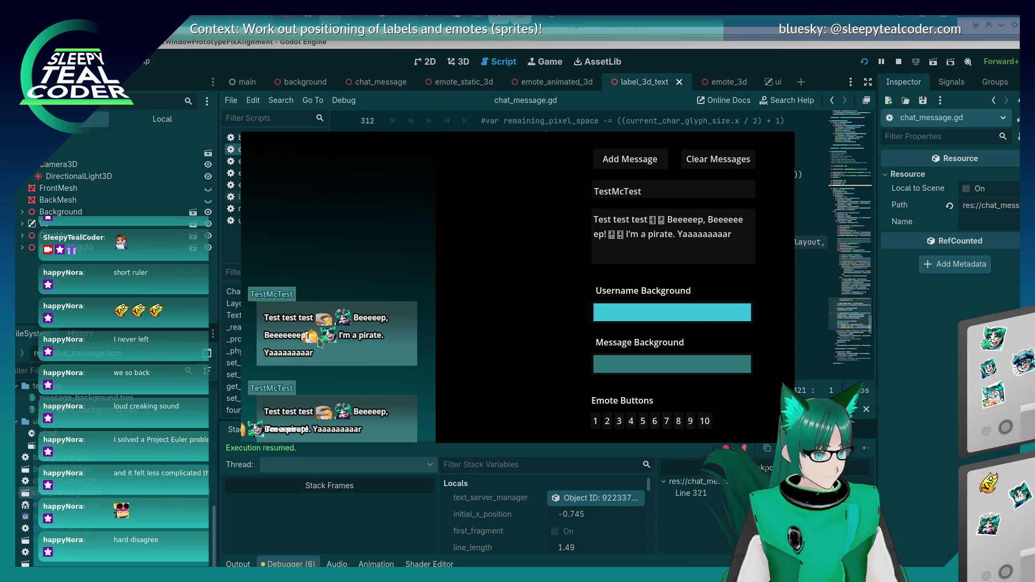
- Scroll chat_message.gd to the layout function's end and place the caret at line 388's end
{"action": "scroll", "coordinate": [709, 324], "scroll_direction": "down", "scroll_amount": 5}
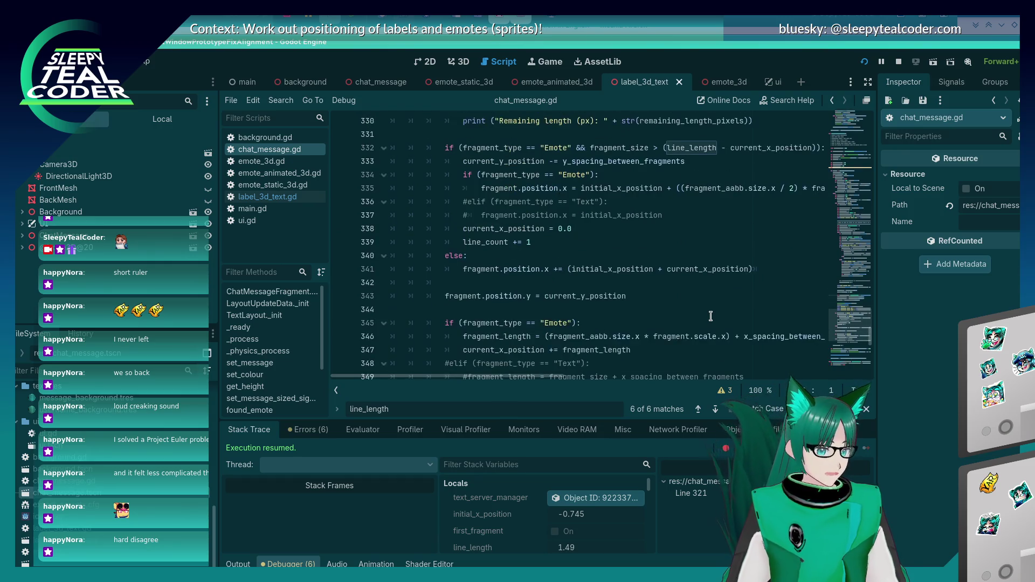
{"action": "scroll", "coordinate": [708, 325], "scroll_direction": "up", "scroll_amount": 20}
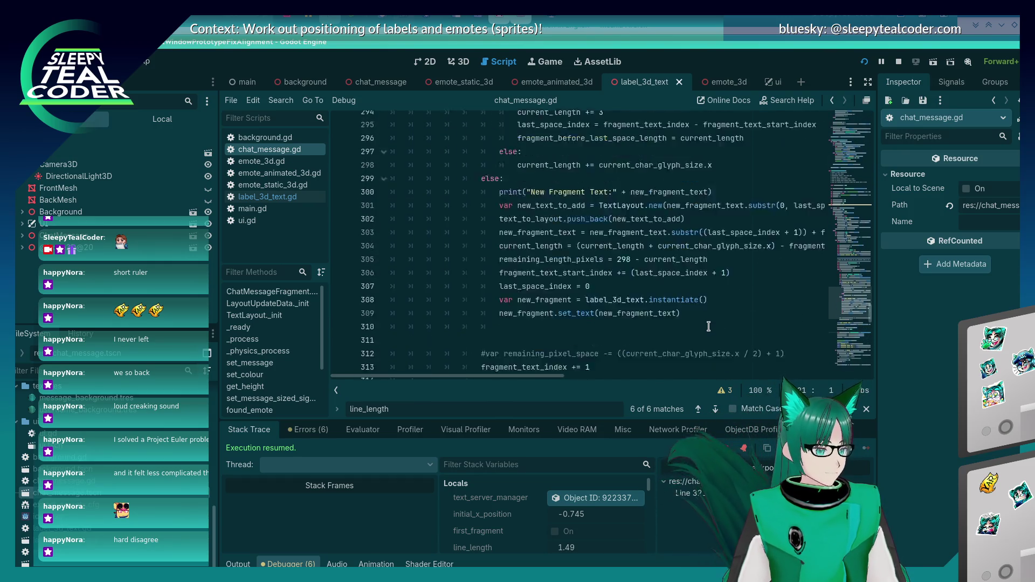
{"action": "scroll", "coordinate": [708, 326], "scroll_direction": "down", "scroll_amount": 20}
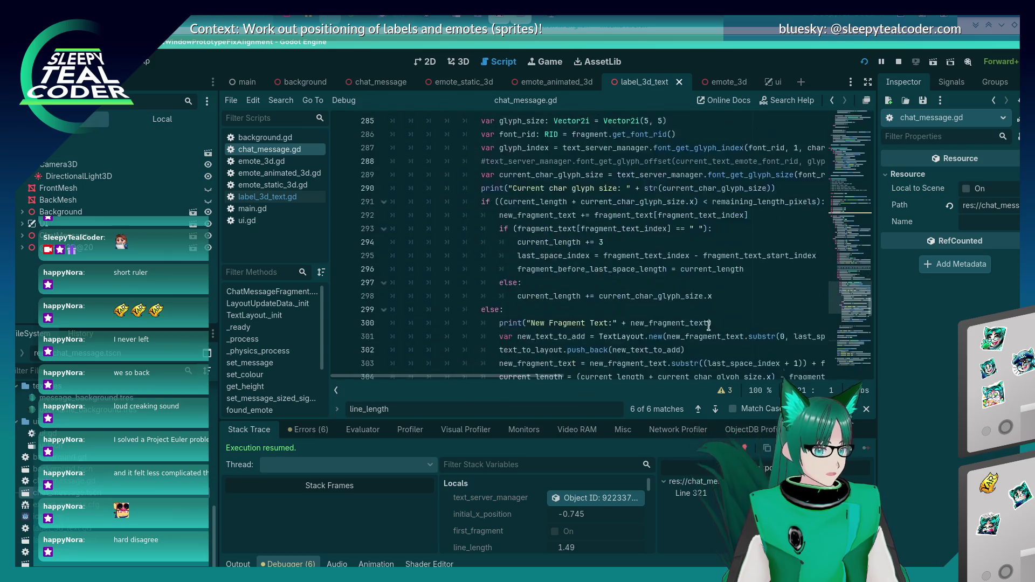
{"action": "scroll", "coordinate": [708, 325], "scroll_direction": "down", "scroll_amount": 17}
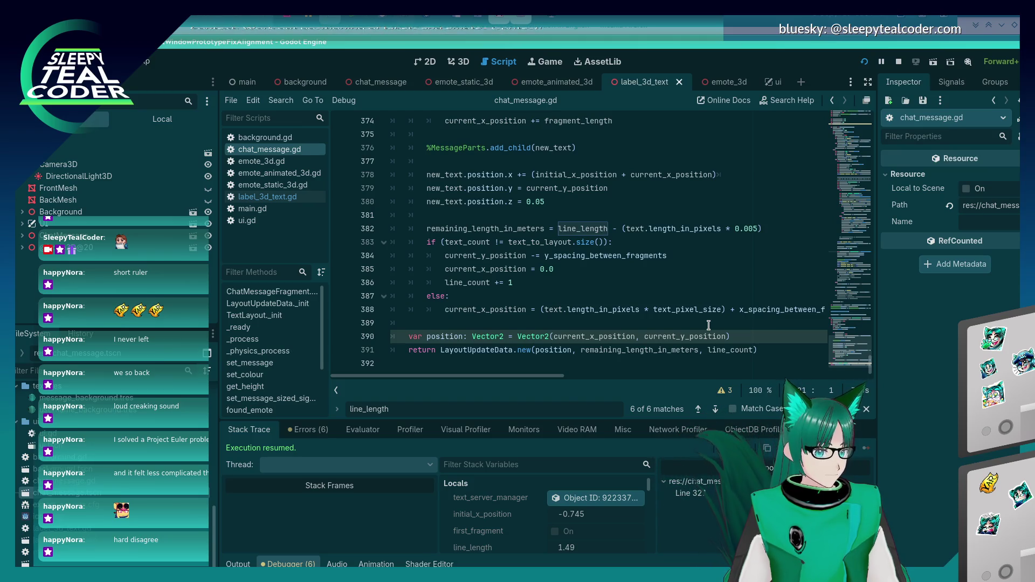
{"action": "mouse_move", "coordinate": [547, 377]}
{"action": "left_mouse_down"}
{"action": "mouse_move", "coordinate": [639, 377]}
{"action": "mouse_move", "coordinate": [534, 377]}
{"action": "left_mouse_up"}
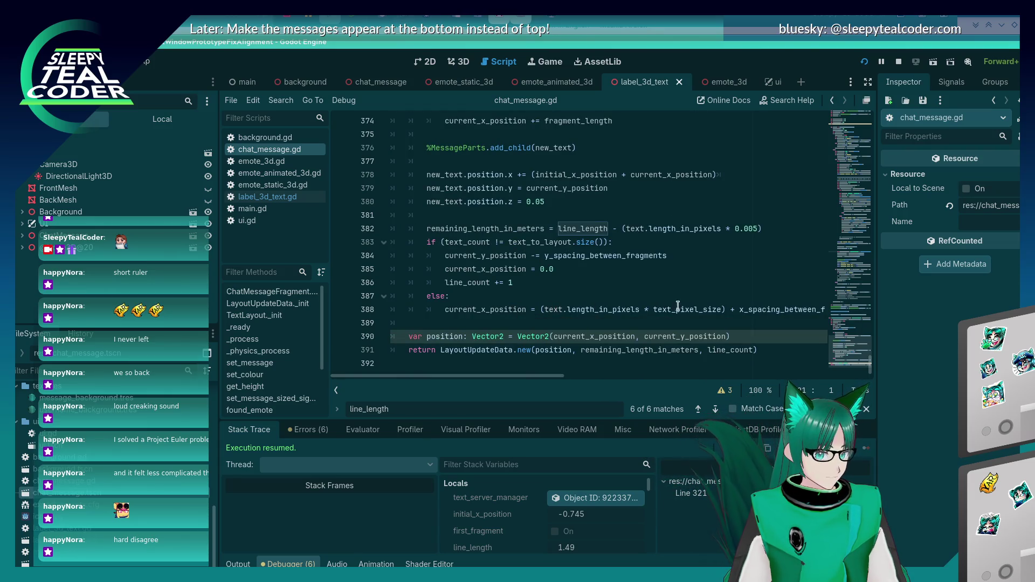
{"action": "left_click", "coordinate": [612, 308]}
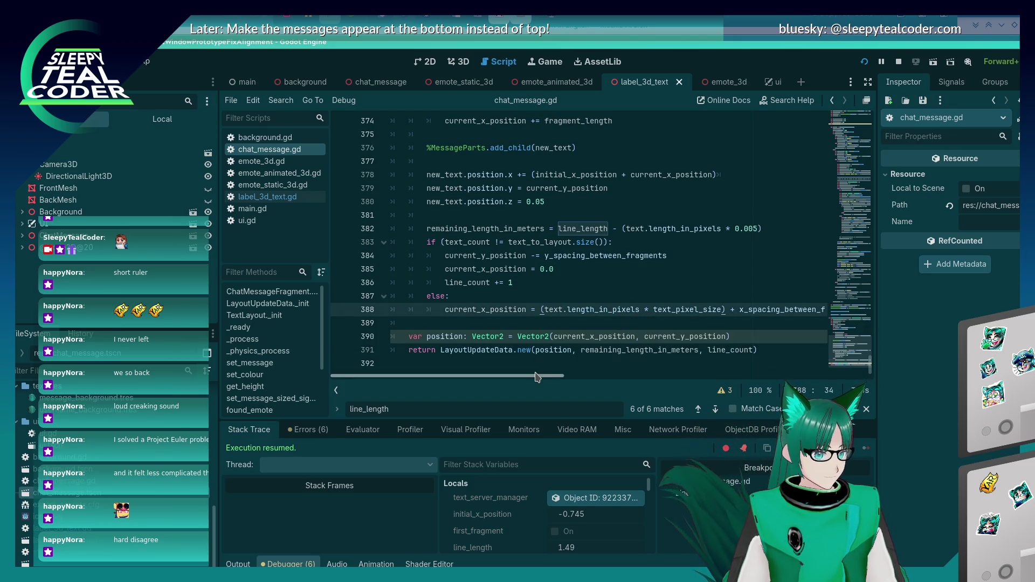
- Append initial_x_position to line 388's sum, run with F5, add a message and continue
{"action": "left_click_drag", "start_coordinate": [536, 376], "coordinate": [649, 391]}
{"action": "scroll", "coordinate": [657, 327], "scroll_direction": "left", "scroll_amount": 2}
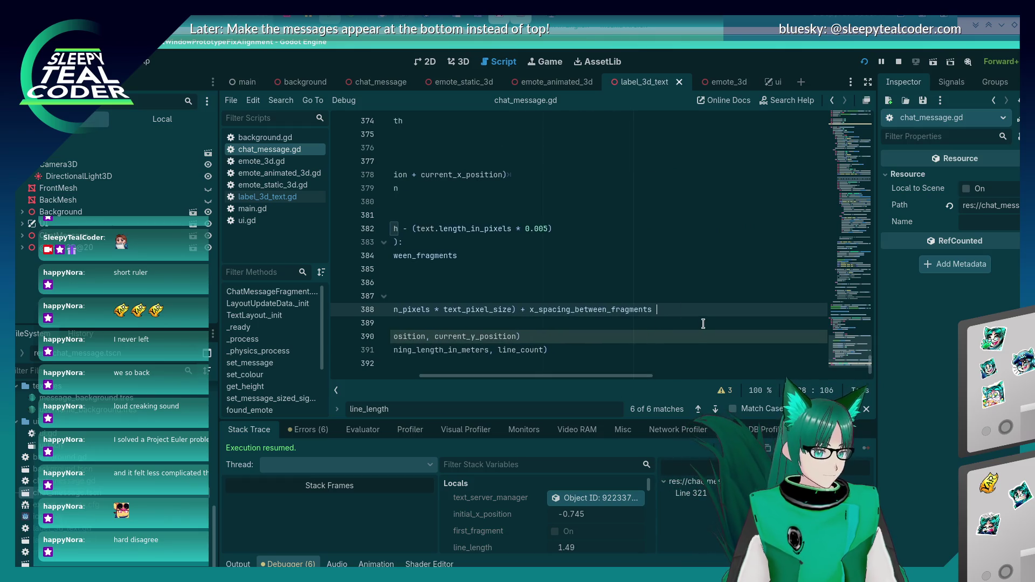
{"action": "type", "text": "initial_x_position"}
{"action": "key", "text": "F5"}
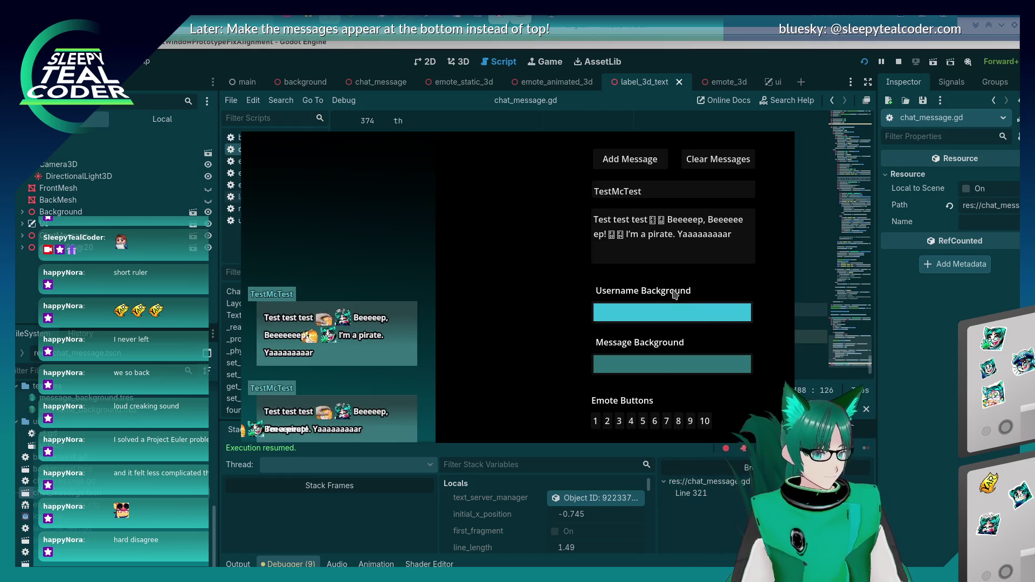
{"action": "left_click", "coordinate": [647, 171]}
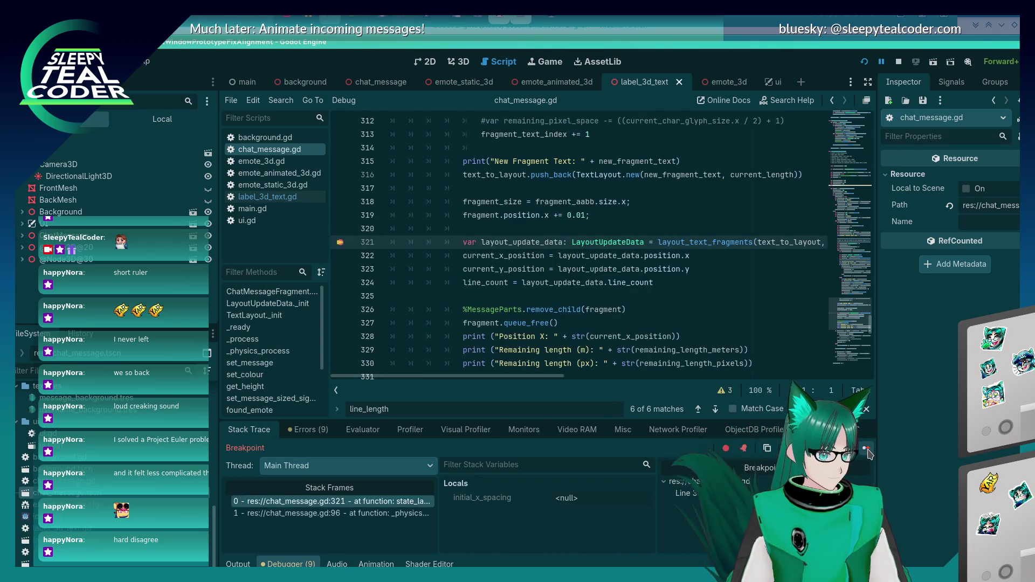
{"action": "left_click", "coordinate": [868, 450]}
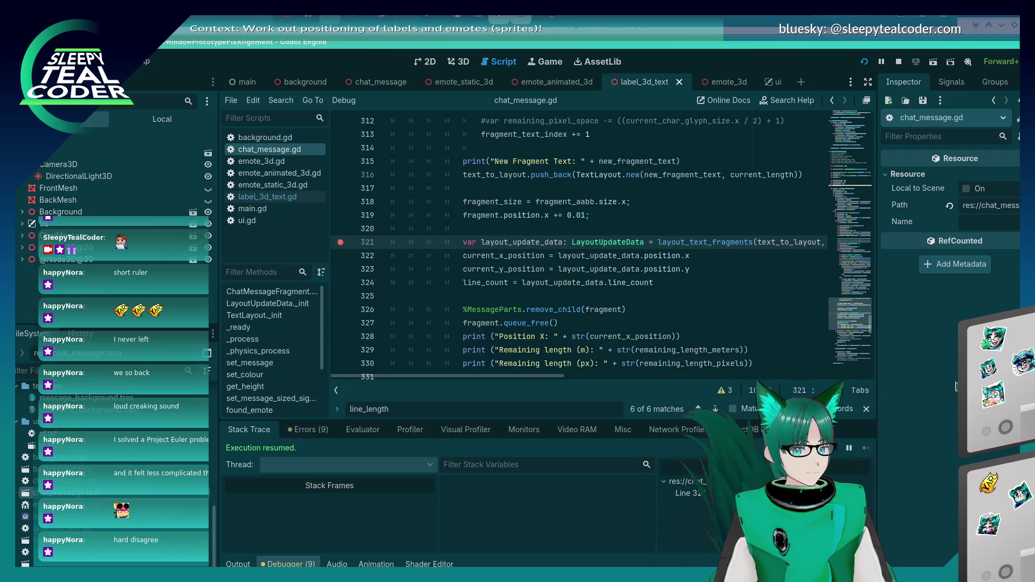
- Jump back to line 388 and save chat_message.gd
{"action": "left_click", "coordinate": [732, 285]}
{"action": "key", "text": "alt+Left"}
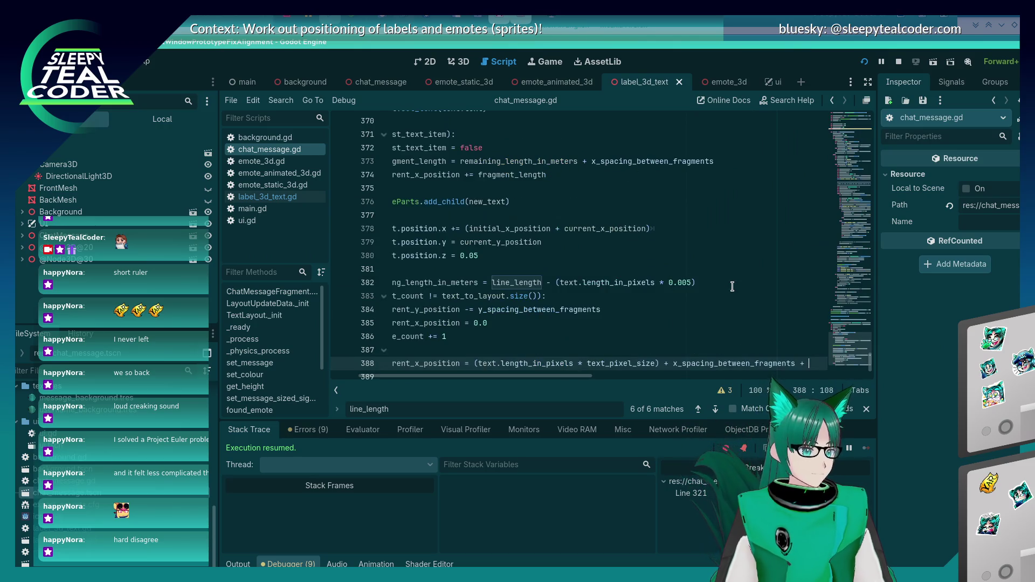
{"action": "key", "text": "ctrl+s"}
{"action": "key", "text": "alt+Tab"}
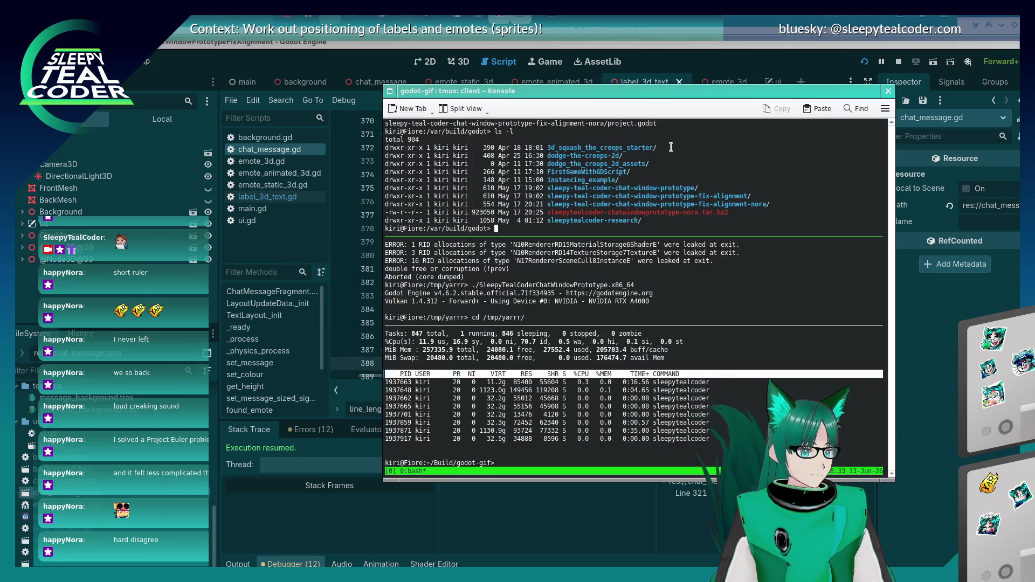
{"action": "key", "text": "alt+Tab"}
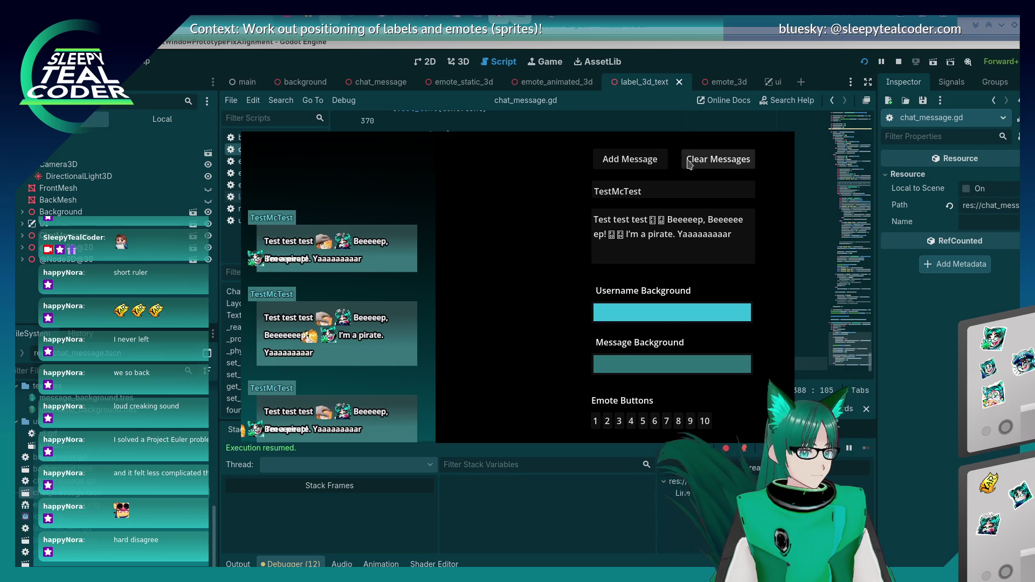
- Clear the chat messages, add one fresh test message, and continue past the breakpoint
{"action": "left_click", "coordinate": [686, 162]}
{"action": "left_click", "coordinate": [613, 162]}
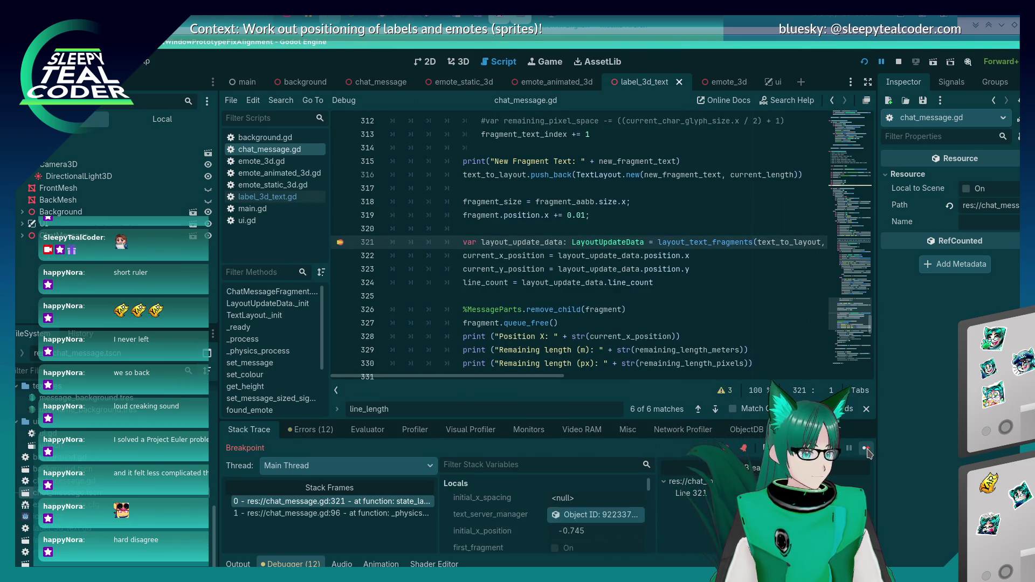
{"action": "left_click", "coordinate": [866, 449]}
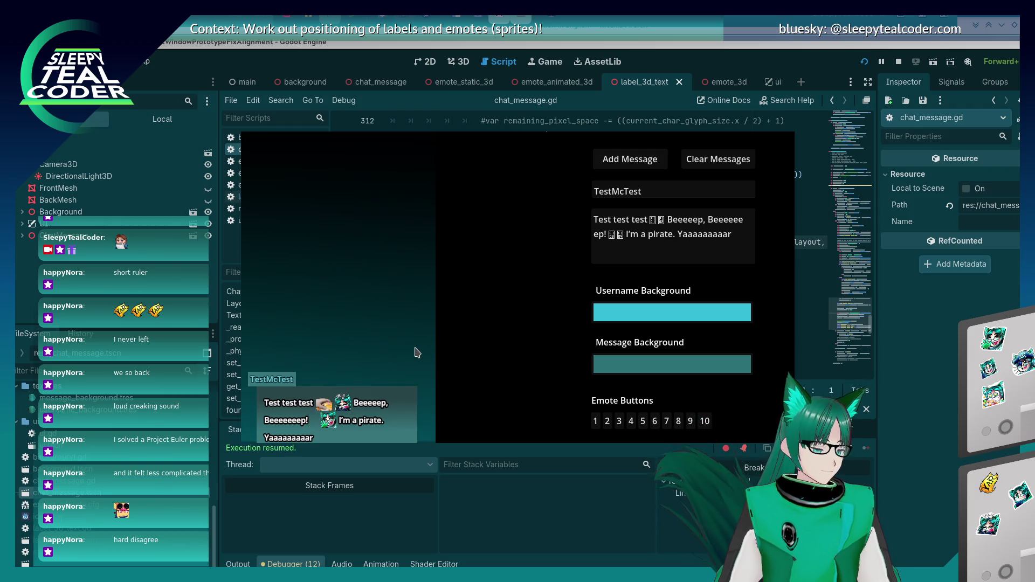
{"action": "left_click", "coordinate": [928, 438]}
{"action": "key", "text": "alt+Tab"}
{"action": "key", "text": "Tab"}
{"action": "key", "text": "Tab"}
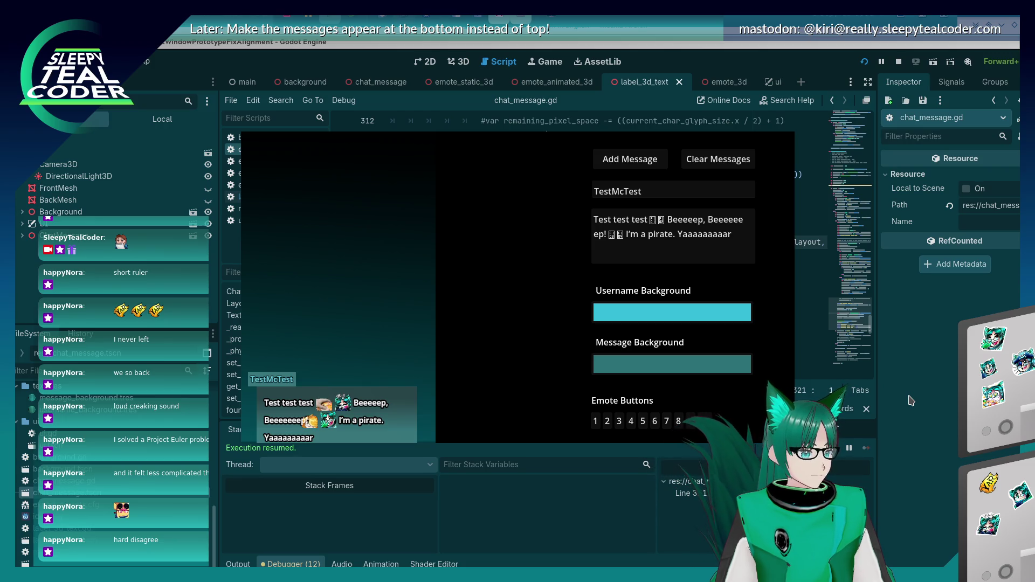
{"action": "left_click", "coordinate": [910, 400]}
{"action": "scroll", "coordinate": [604, 338], "scroll_direction": "down", "scroll_amount": 7}
{"action": "scroll", "coordinate": [604, 338], "scroll_direction": "down", "scroll_amount": 12}
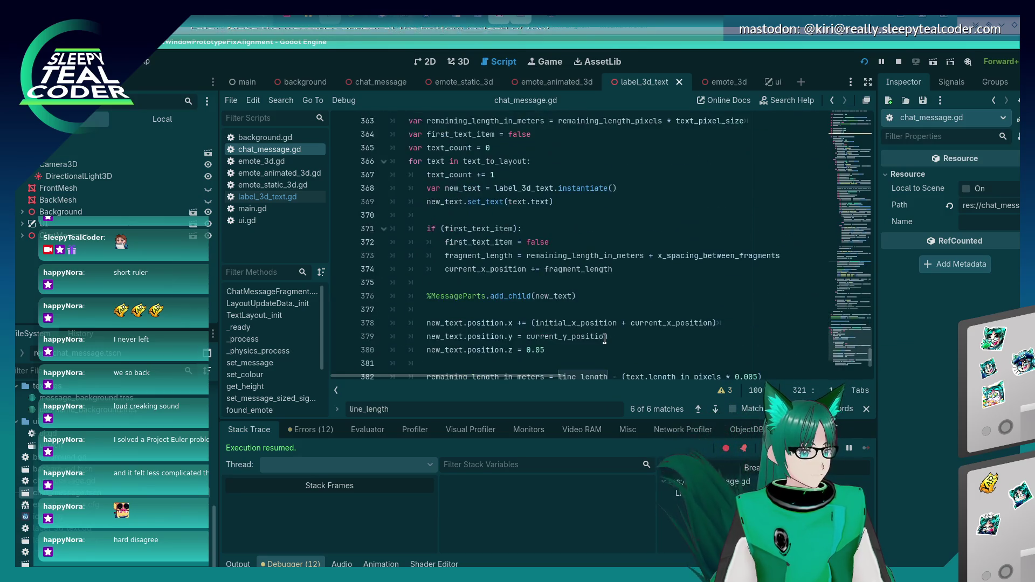
{"action": "scroll", "coordinate": [604, 338], "scroll_direction": "up", "scroll_amount": 1}
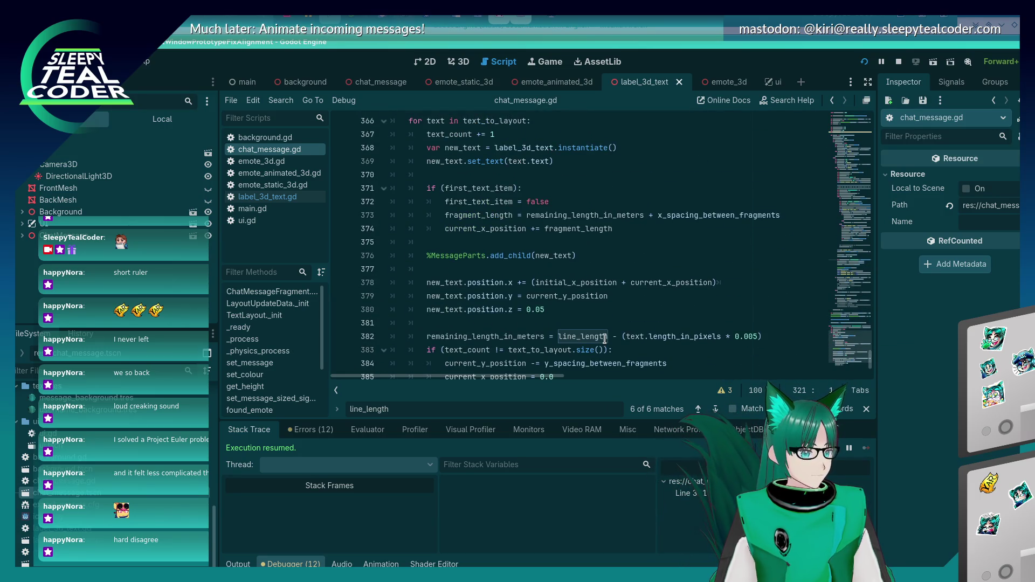
{"action": "scroll", "coordinate": [604, 338], "scroll_direction": "down", "scroll_amount": 2}
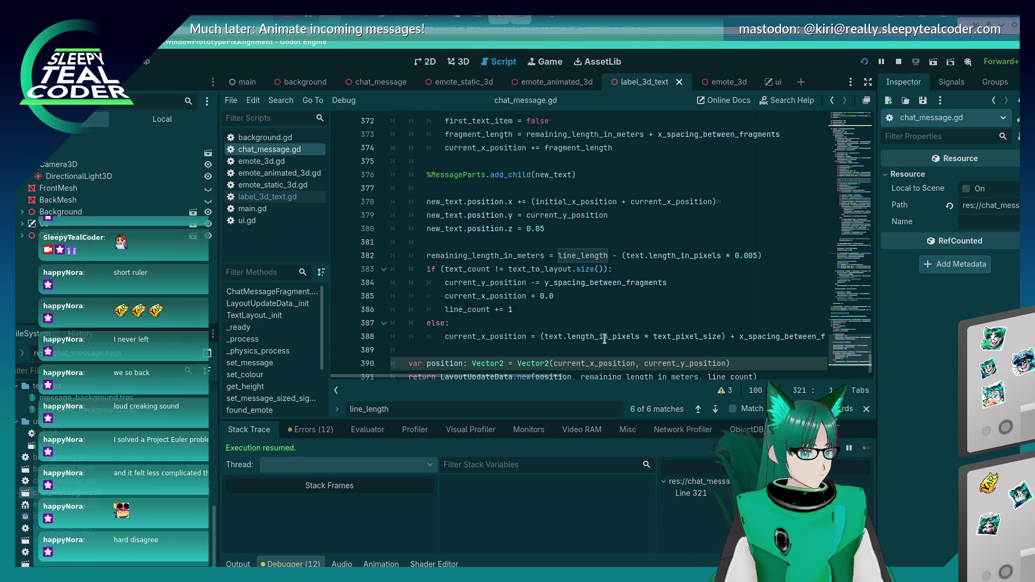
{"action": "scroll", "coordinate": [604, 338], "scroll_direction": "up", "scroll_amount": 1}
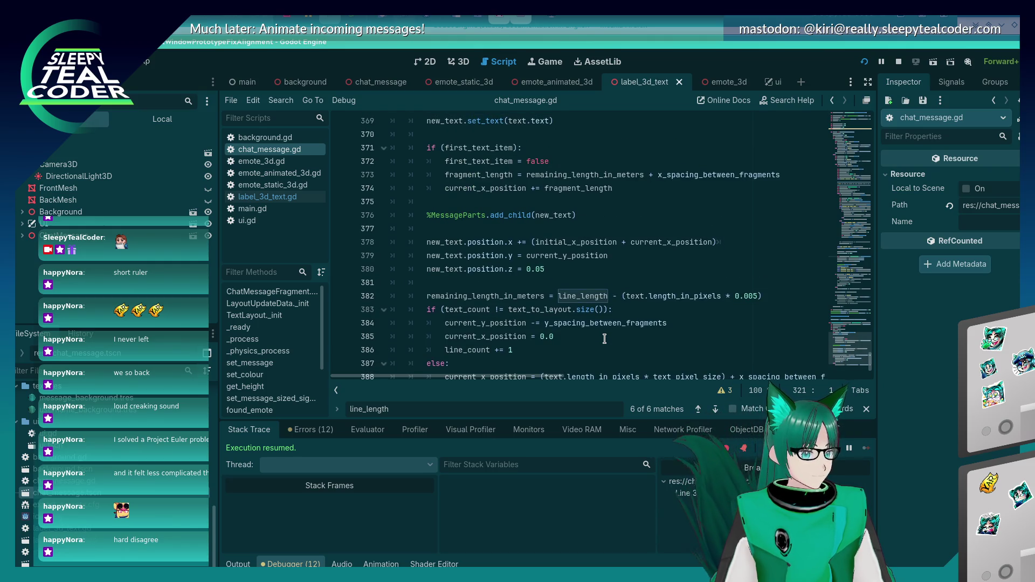
{"action": "scroll", "coordinate": [604, 338], "scroll_direction": "down", "scroll_amount": 1}
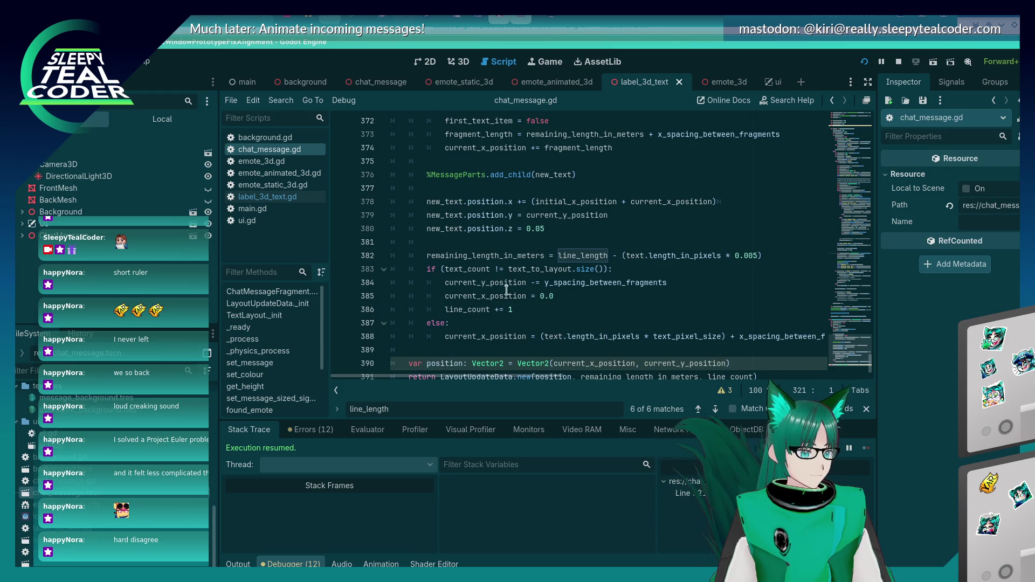
{"action": "scroll", "coordinate": [528, 275], "scroll_direction": "down", "scroll_amount": 1}
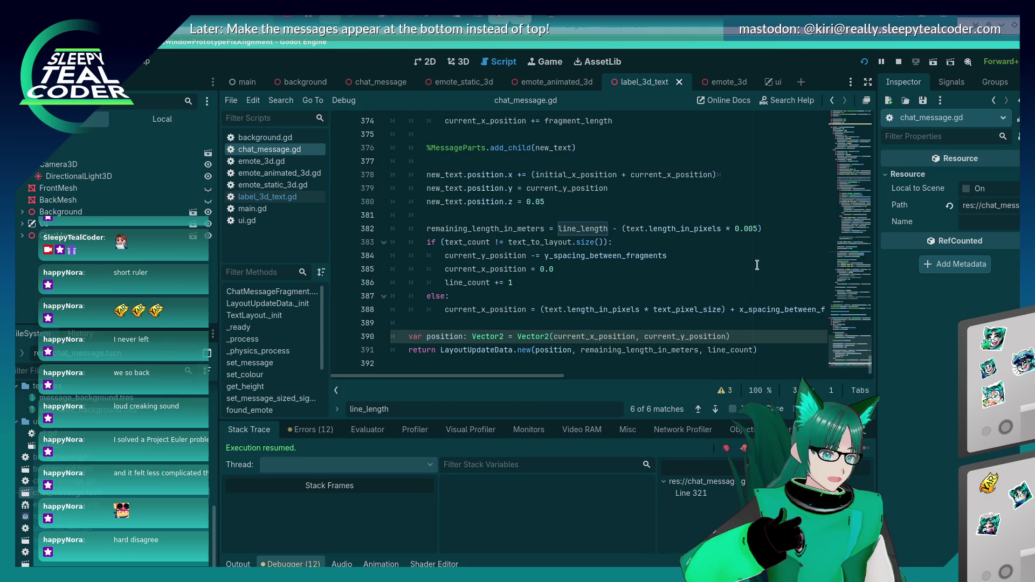
{"action": "left_click", "coordinate": [697, 308]}
- Replace the hard-coded 0.005 scale on line 382 with text_pixel_size
{"action": "left_click", "coordinate": [742, 228]}
{"action": "double_click", "coordinate": [742, 228]}
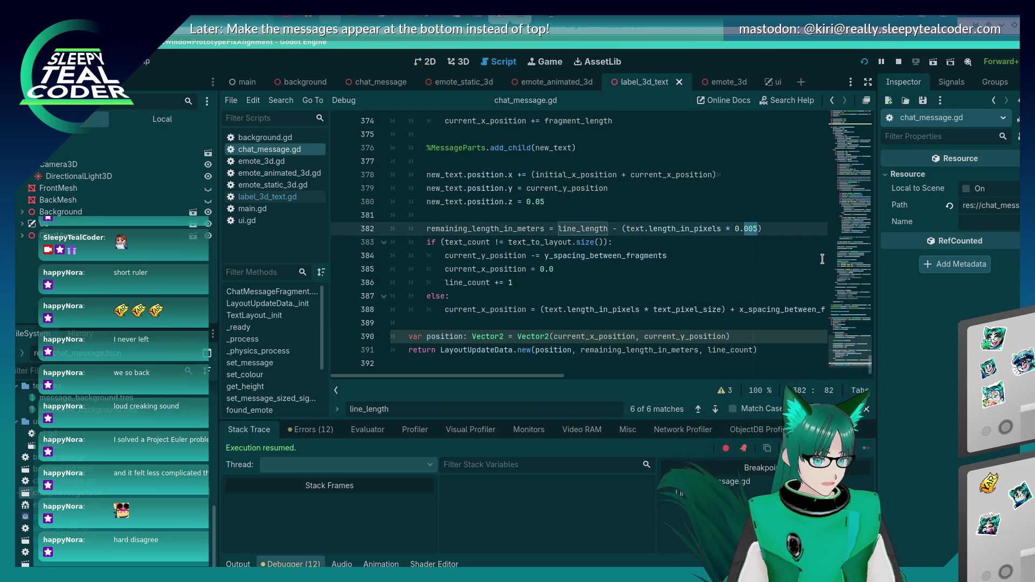
{"action": "key", "text": "BackSpace"}
{"action": "key", "text": "BackSpace"}
{"action": "key", "text": "BackSpace"}
{"action": "type", "text": "text_pixel_size"}
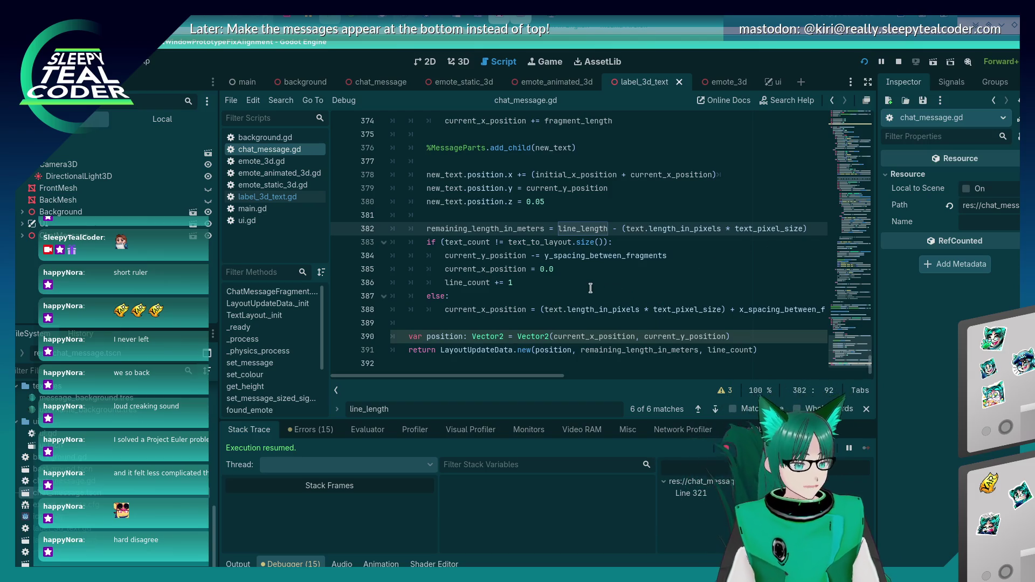
{"action": "left_click", "coordinate": [555, 216]}
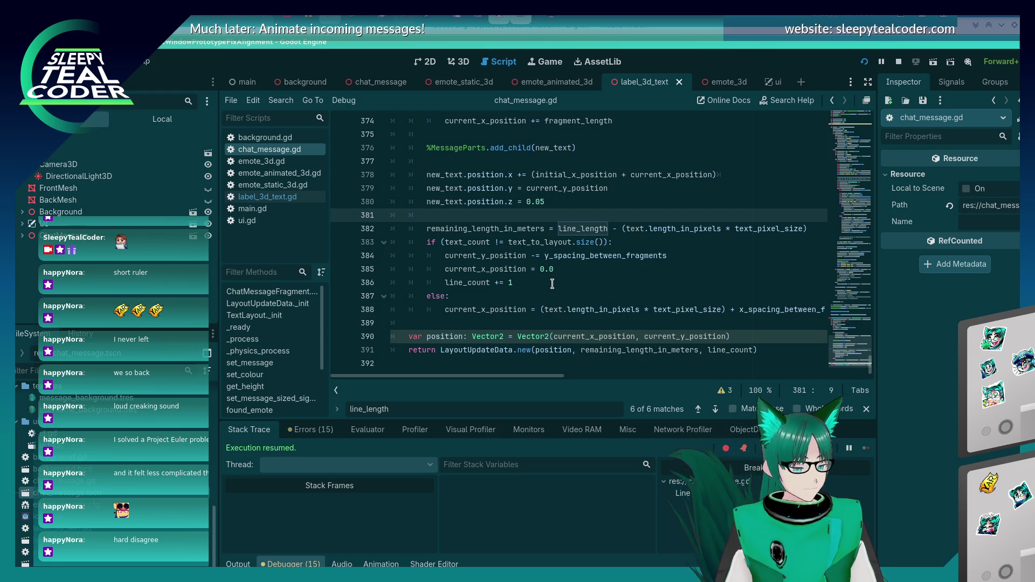
- Temporarily set line 388's x position to 0.0, rerun the game and resume past the breakpoint
{"action": "left_click", "coordinate": [536, 310]}
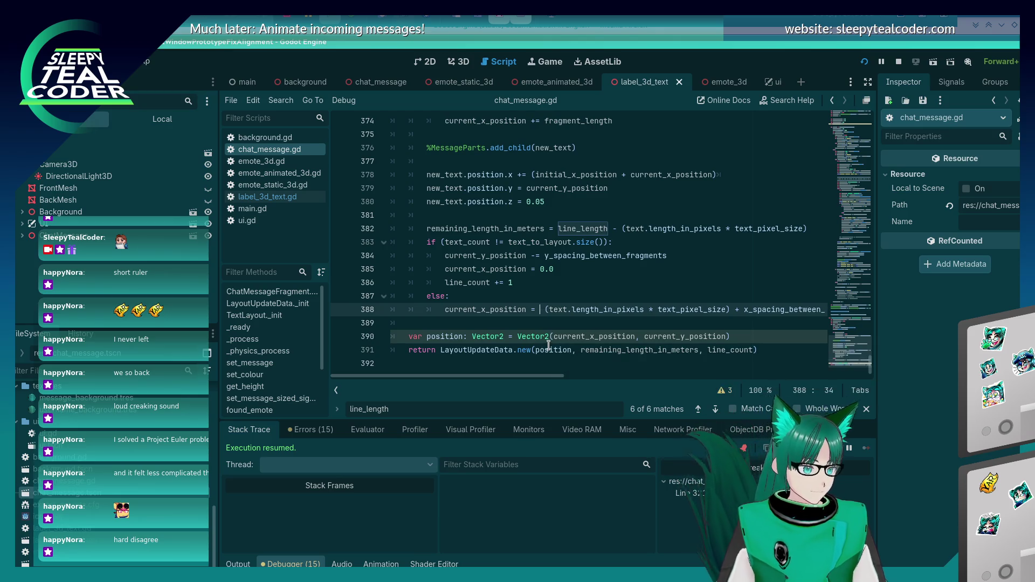
{"action": "type", "text": "#"}
{"action": "type", "text": "0.0"}
{"action": "key", "text": "F5"}
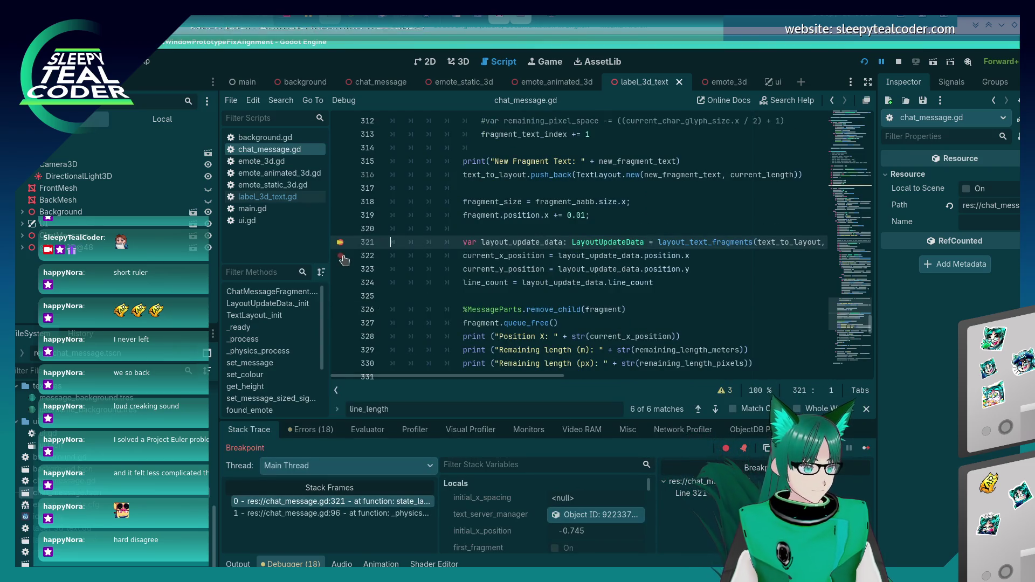
{"action": "key", "text": "F12"}
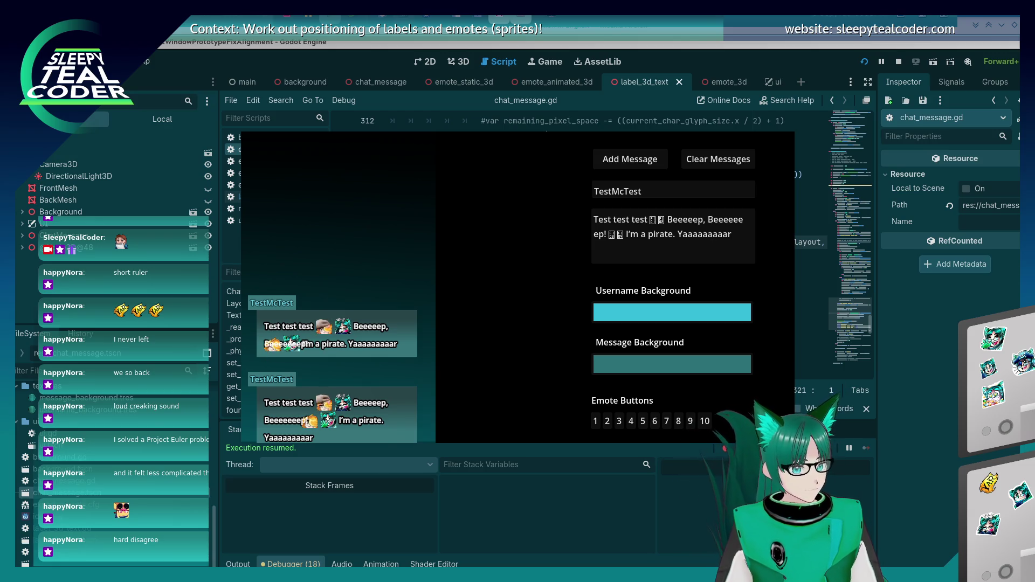
{"action": "key", "text": "alt+Tab"}
{"action": "scroll", "coordinate": [654, 244], "scroll_direction": "down", "scroll_amount": 12}
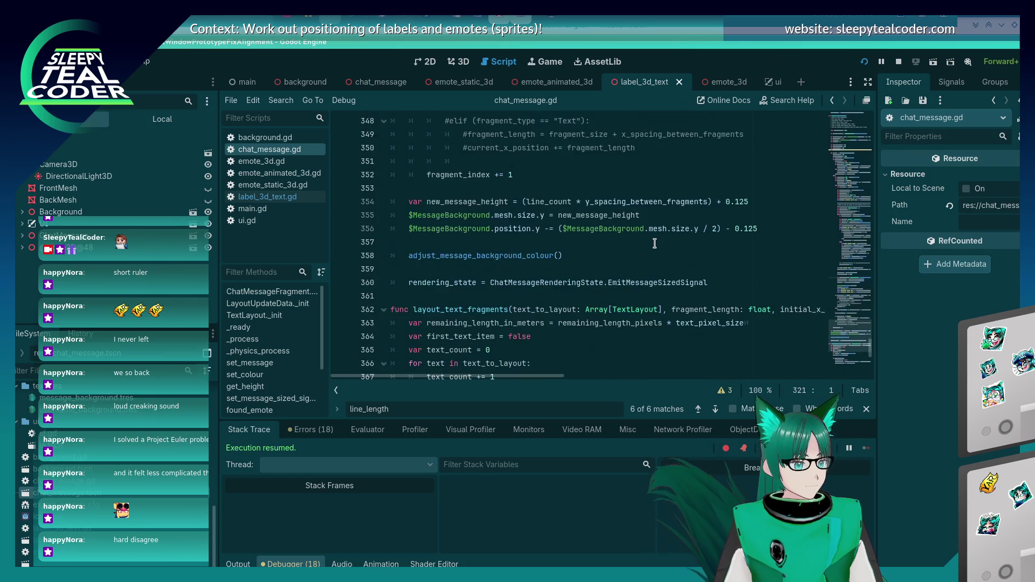
{"action": "scroll", "coordinate": [655, 244], "scroll_direction": "down", "scroll_amount": 6}
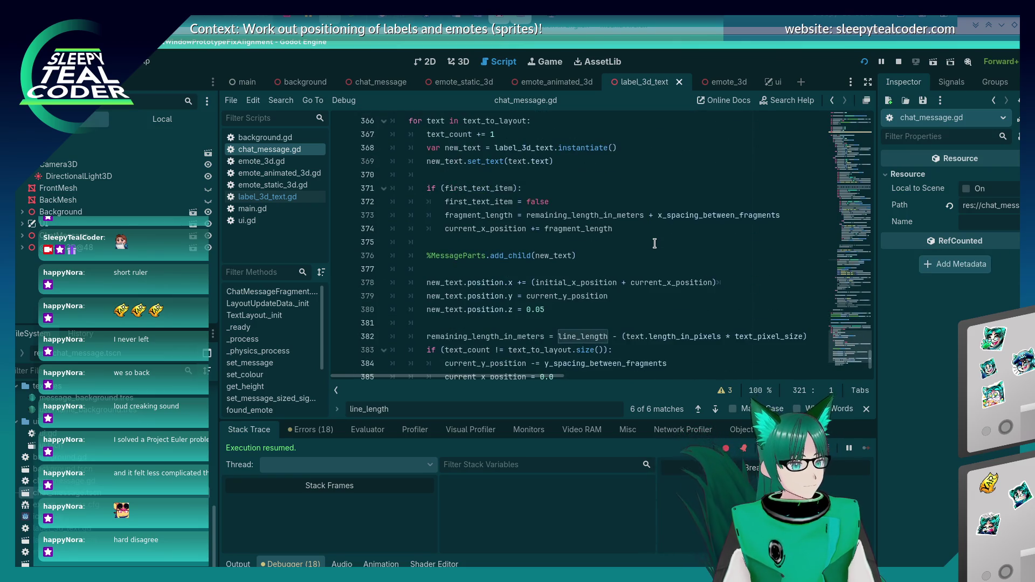
{"action": "scroll", "coordinate": [655, 244], "scroll_direction": "down", "scroll_amount": 3}
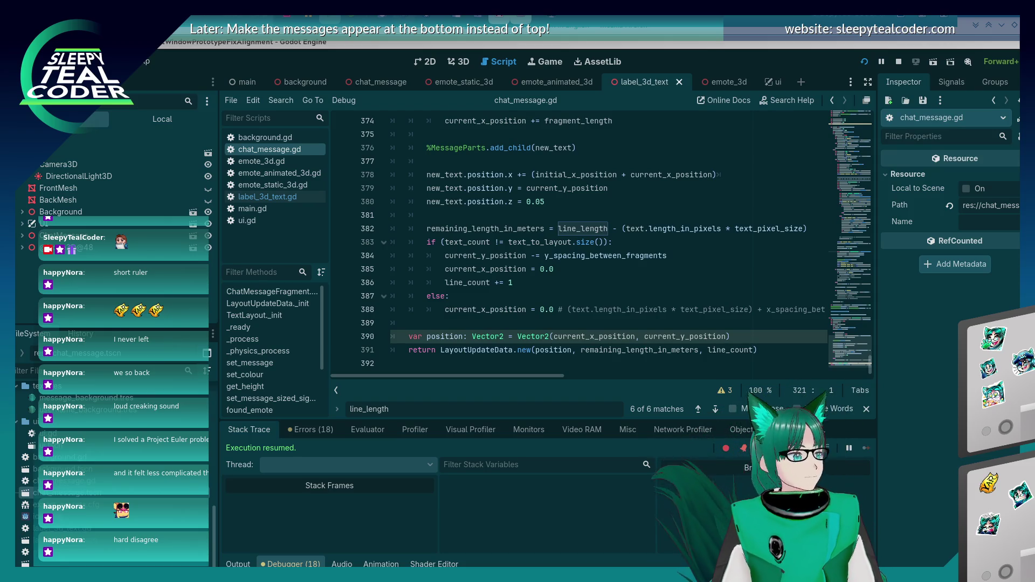
- Remove the 0.0 override on line 388, save, relaunch the game and switch to it
{"action": "scroll", "coordinate": [682, 251], "scroll_direction": "up", "scroll_amount": 2}
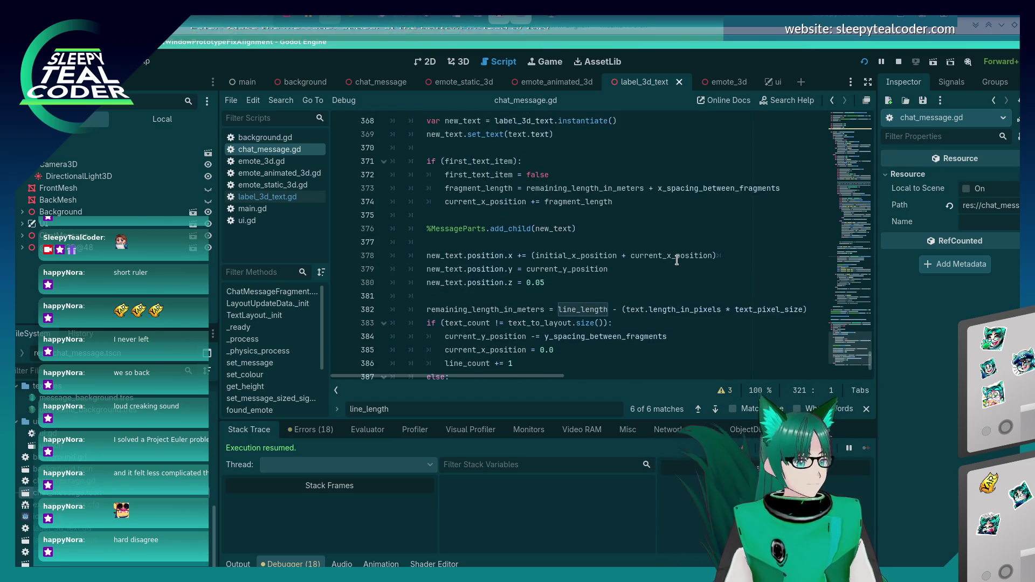
{"action": "scroll", "coordinate": [676, 261], "scroll_direction": "down", "scroll_amount": 2}
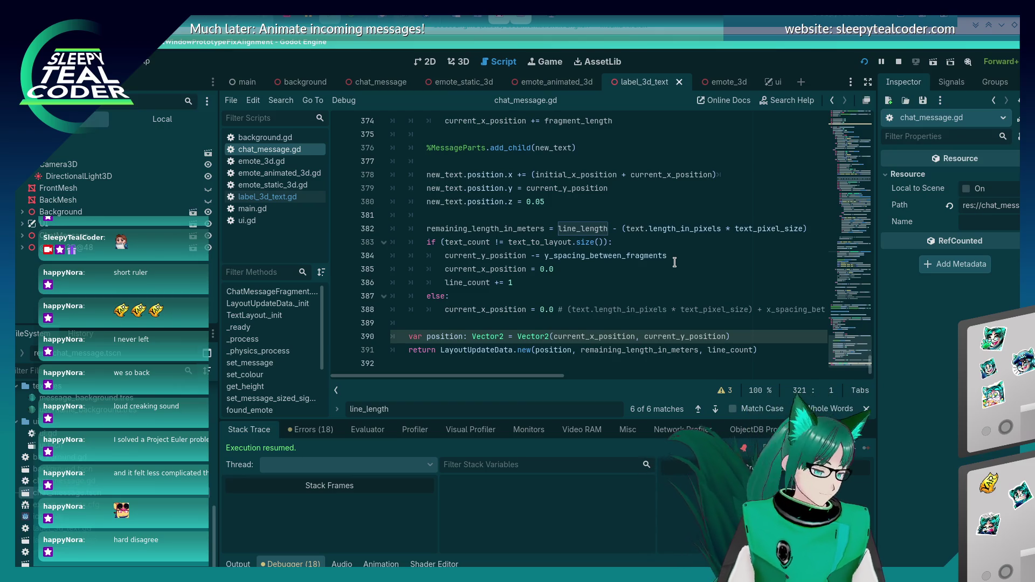
{"action": "left_click", "coordinate": [541, 310]}
{"action": "key", "text": "Delete"}
{"action": "key", "text": "Delete"}
{"action": "key", "text": "Delete"}
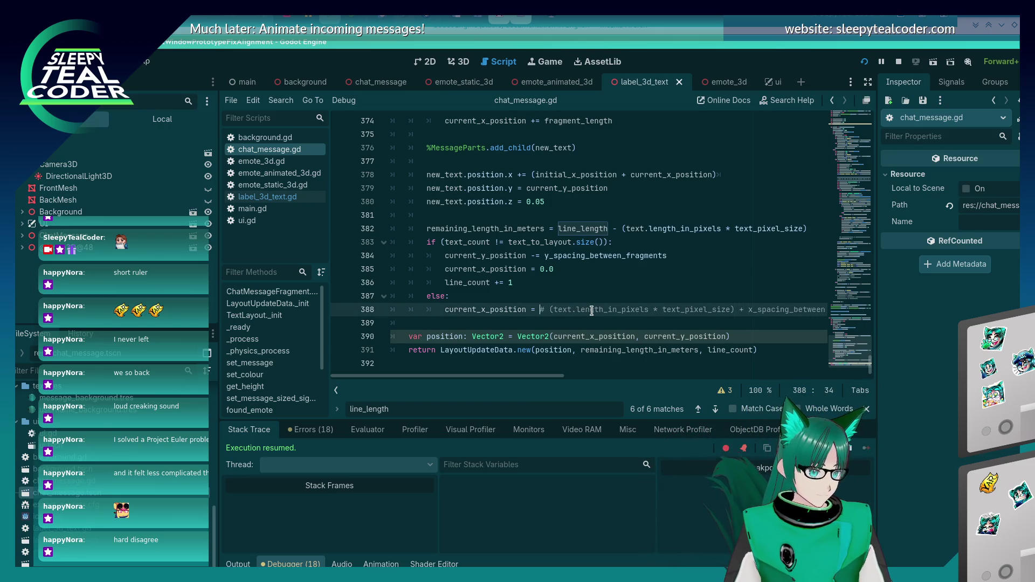
{"action": "key", "text": "ctrl+s"}
{"action": "key", "text": "Home"}
{"action": "key", "text": "Home"}
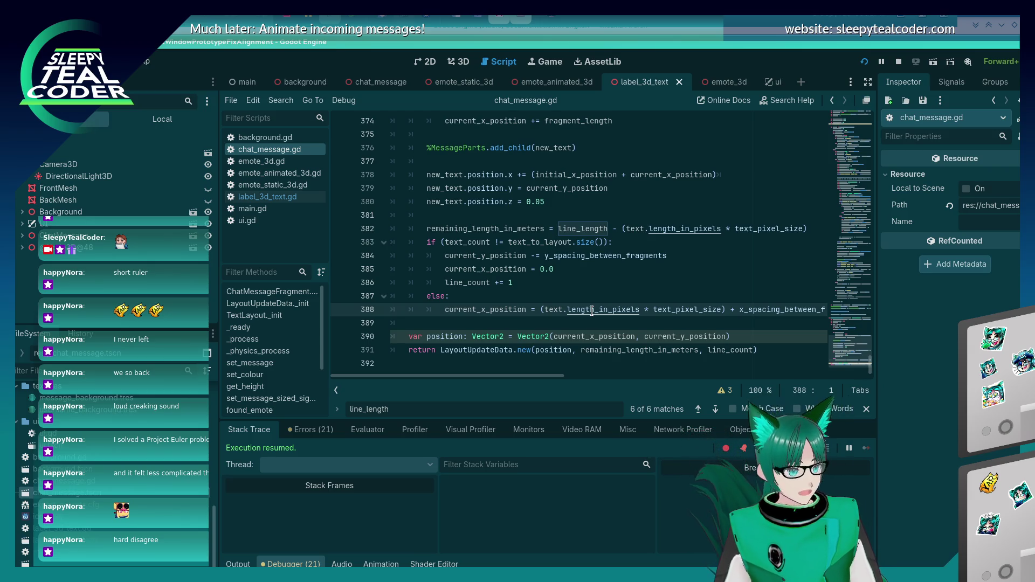
{"action": "key", "text": "alt+Tab"}
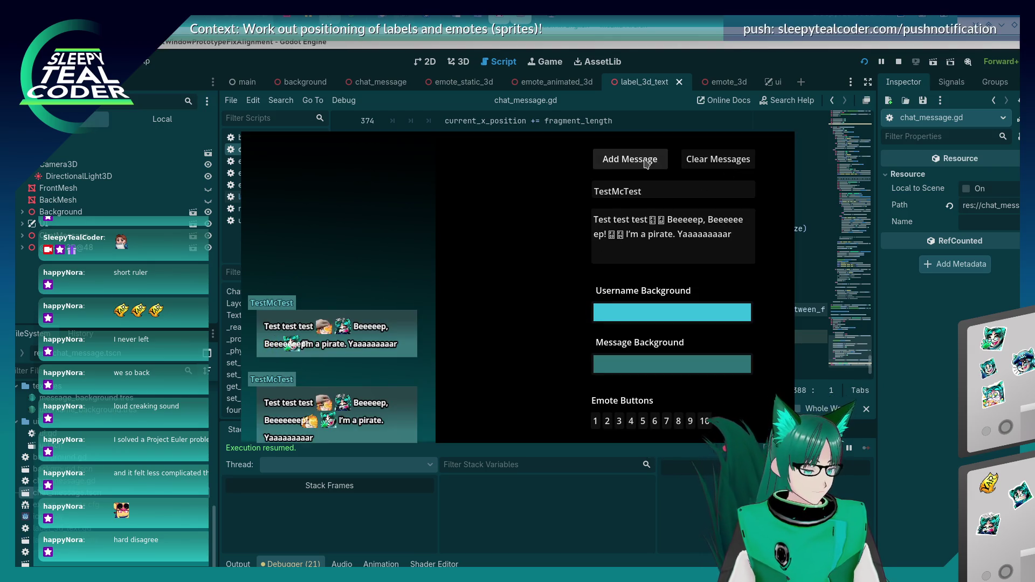
- Add a third TestMcTest message in the game, then go back to chat_message.gd
{"action": "left_click", "coordinate": [646, 163]}
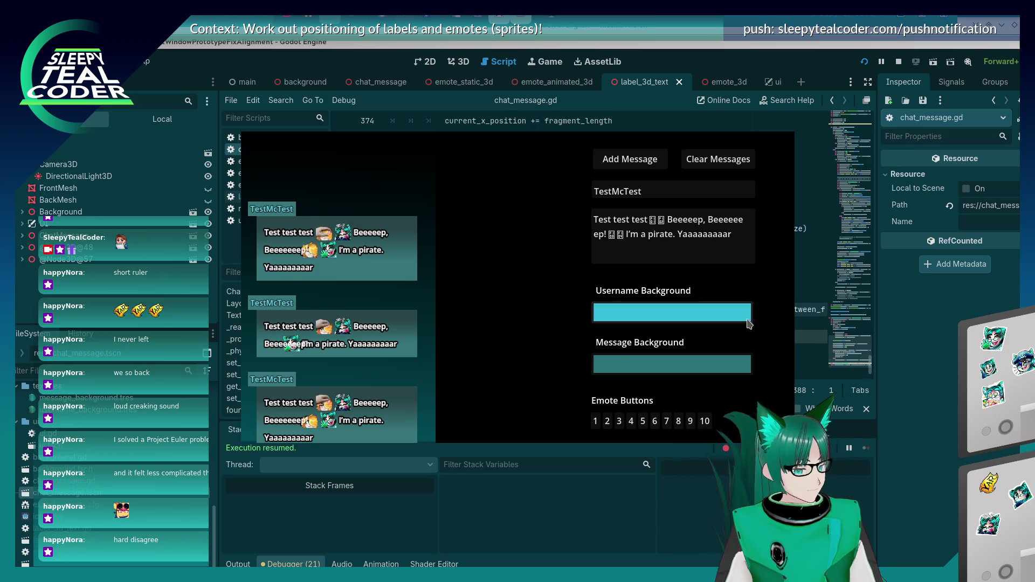
{"action": "left_click", "coordinate": [911, 356]}
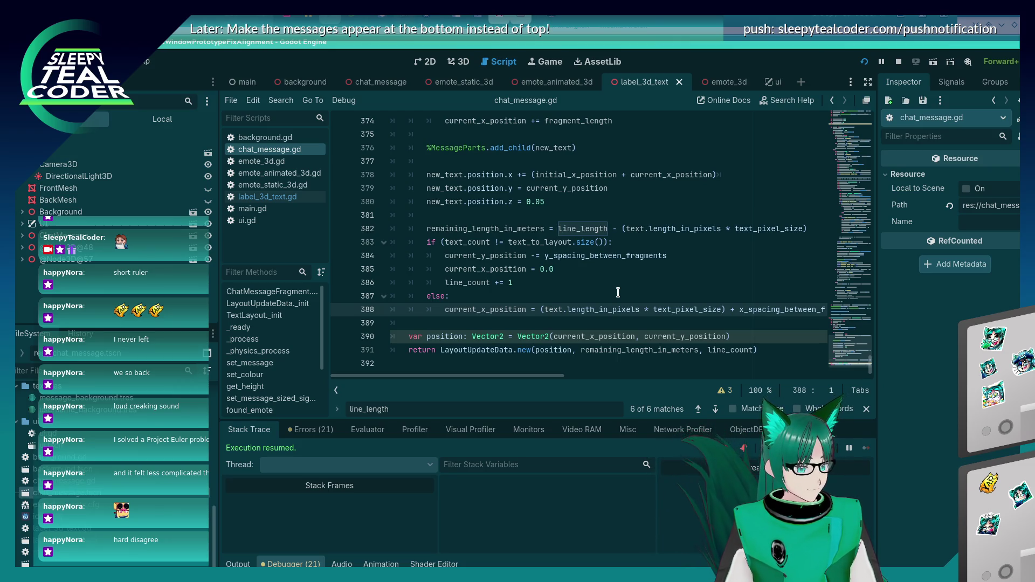
- Scroll sideways to read the full line 388, then switch back to the running game
{"action": "scroll", "coordinate": [561, 376], "scroll_direction": "right", "scroll_amount": 2}
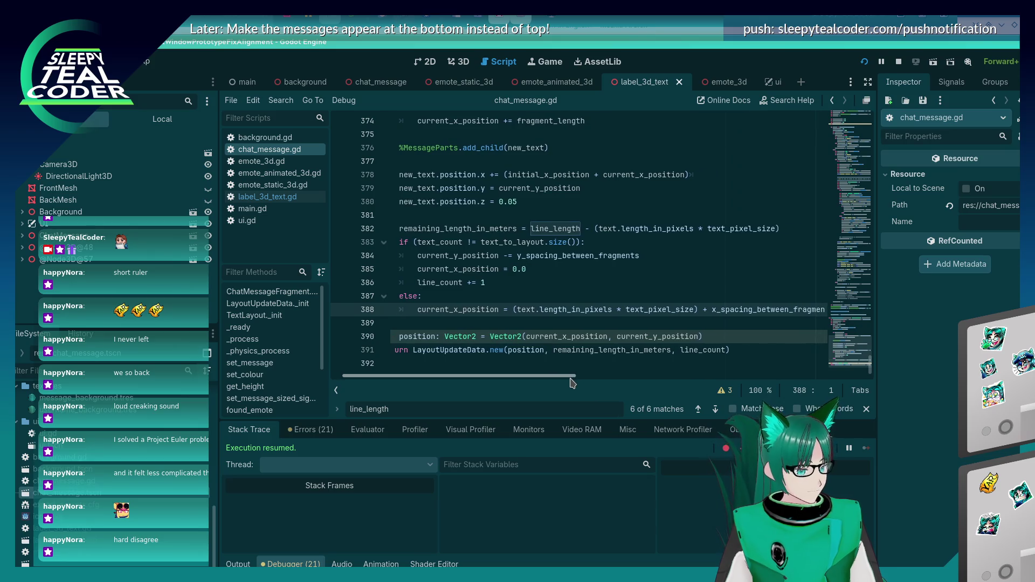
{"action": "mouse_move", "coordinate": [497, 338]}
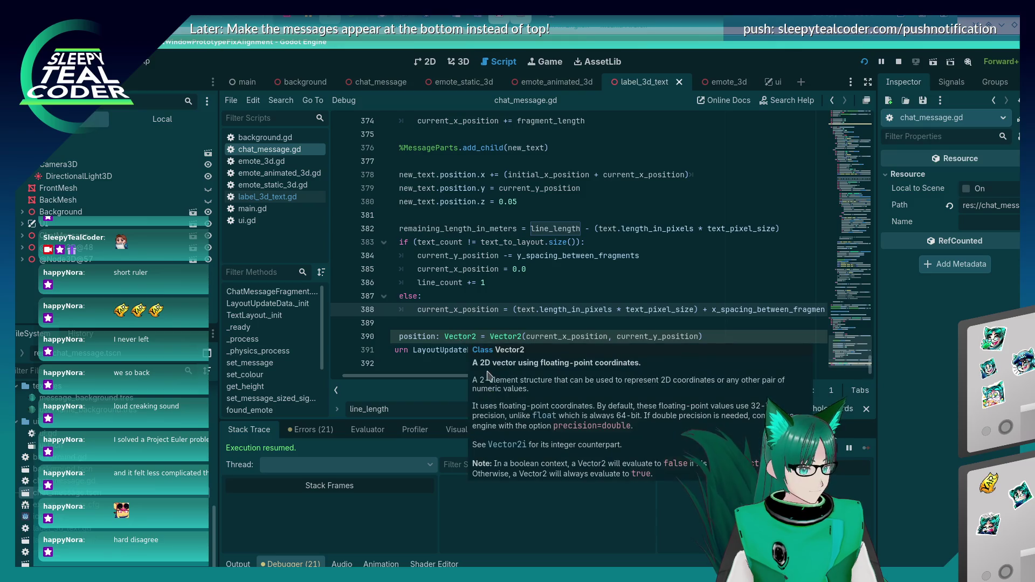
{"action": "scroll", "coordinate": [496, 375], "scroll_direction": "right", "scroll_amount": 3}
{"action": "scroll", "coordinate": [496, 375], "scroll_direction": "left", "scroll_amount": 2}
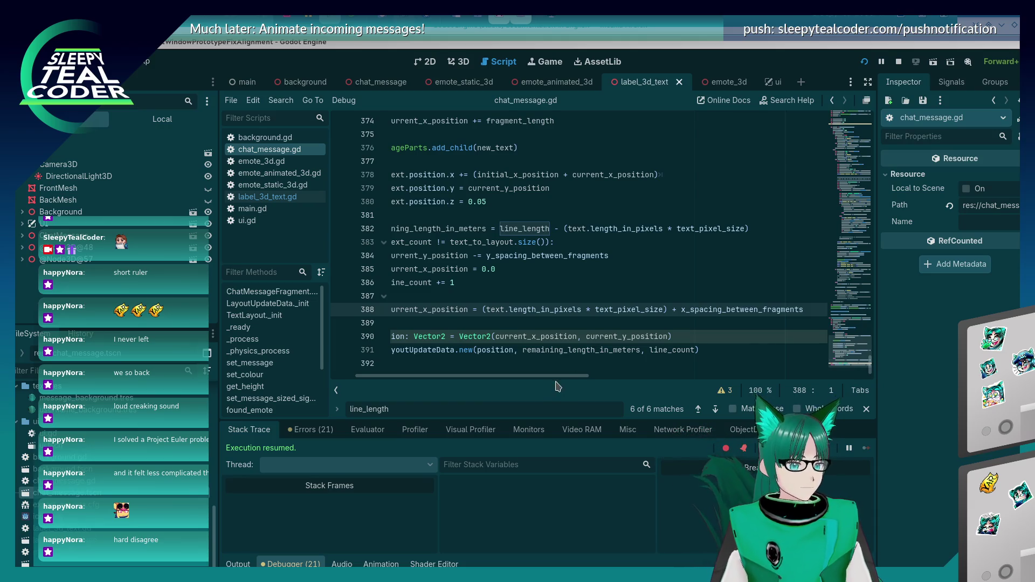
{"action": "mouse_move", "coordinate": [565, 376]}
{"action": "left_mouse_down"}
{"action": "mouse_move", "coordinate": [514, 376]}
{"action": "mouse_move", "coordinate": [560, 381]}
{"action": "left_mouse_up"}
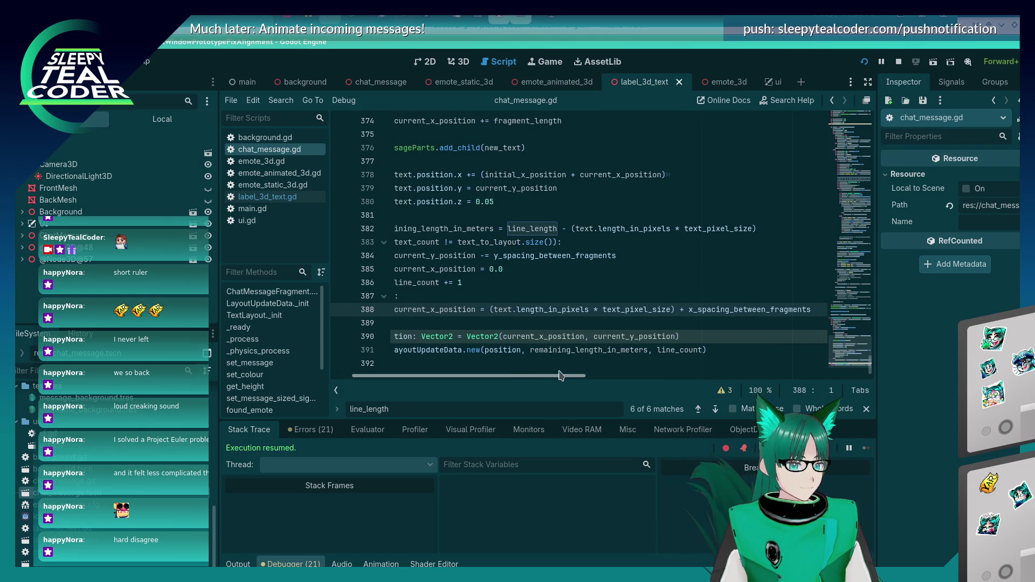
{"action": "key", "text": "alt+Tab"}
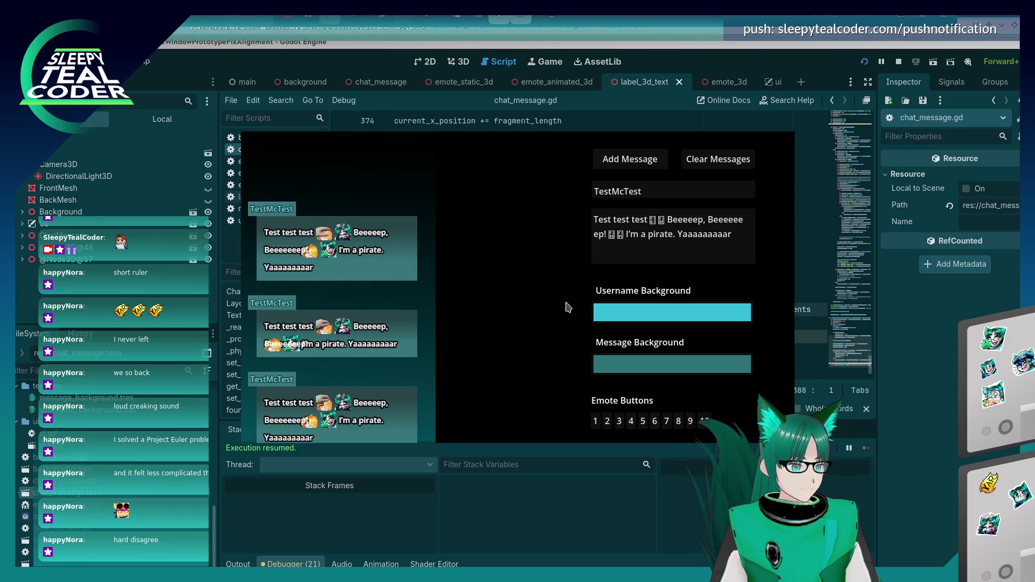
- Compare lines 385 and 388 against the game's wrapped messages, ending on the game window
{"action": "left_click", "coordinate": [903, 369]}
{"action": "left_click_drag", "start_coordinate": [560, 381], "coordinate": [539, 380]}
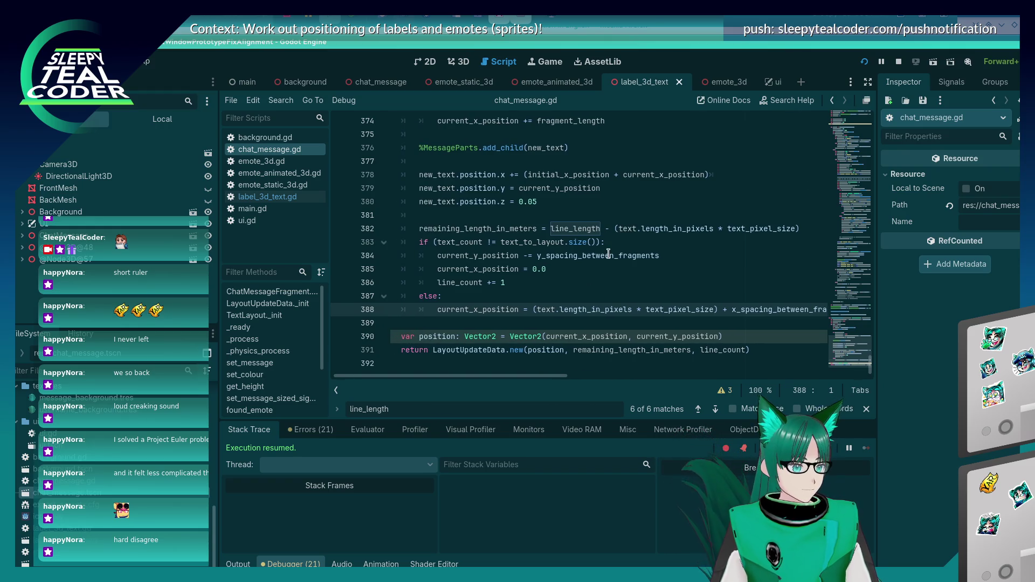
{"action": "left_click", "coordinate": [600, 268]}
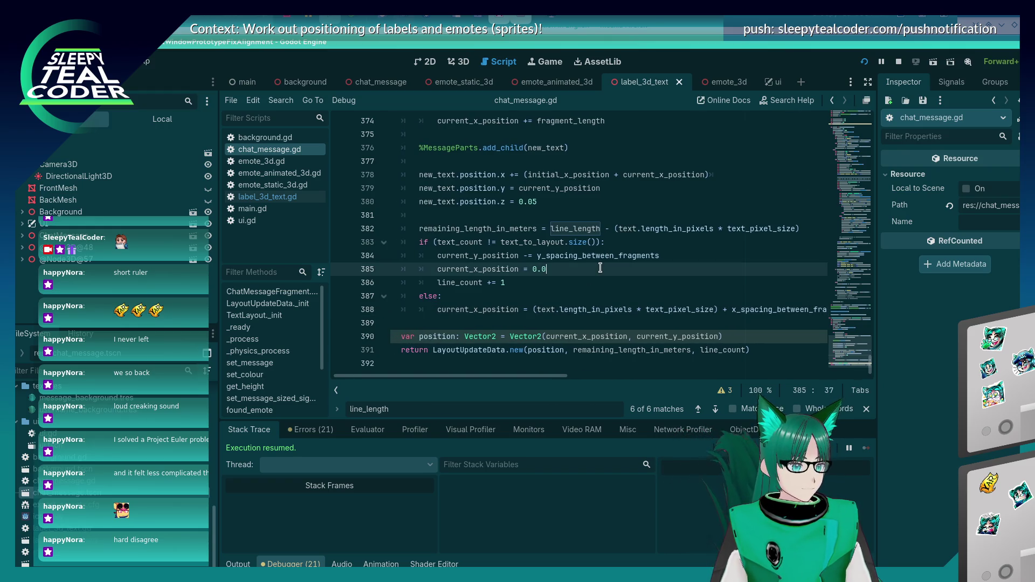
{"action": "left_click", "coordinate": [545, 307]}
{"action": "key", "text": "alt+Tab"}
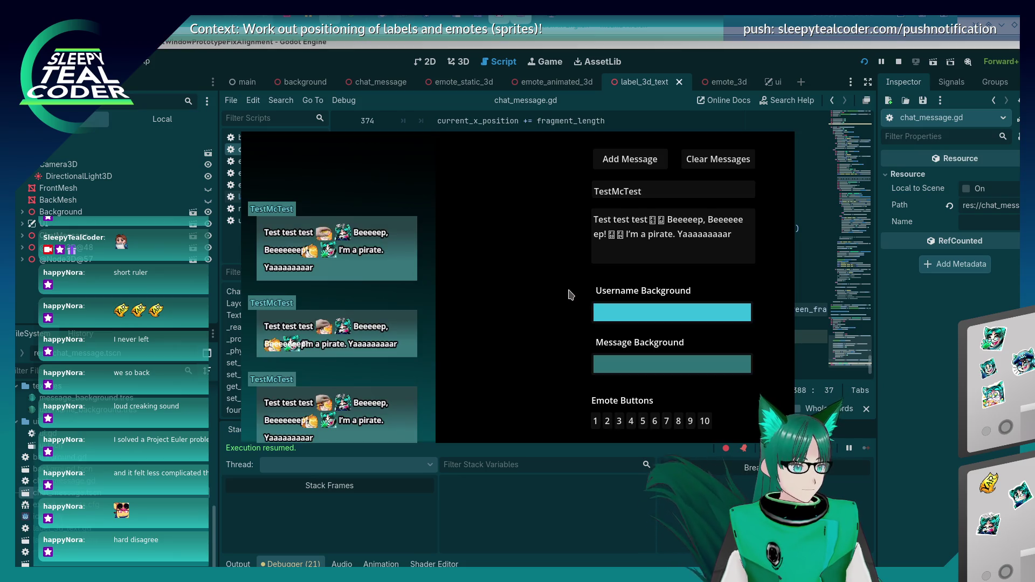
{"action": "key", "text": "alt+Tab"}
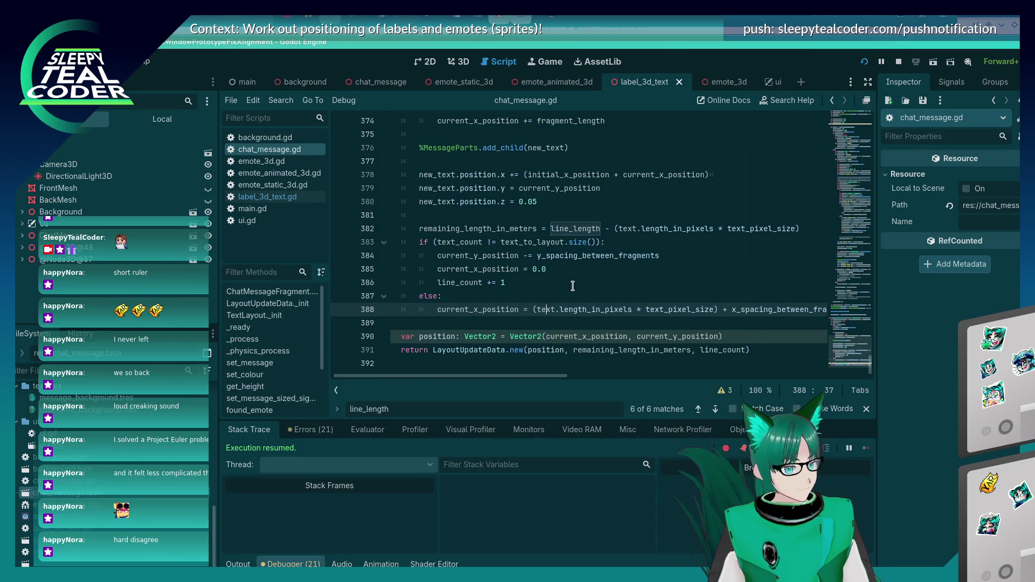
{"action": "mouse_move", "coordinate": [546, 375]}
{"action": "left_mouse_down"}
{"action": "mouse_move", "coordinate": [569, 379]}
{"action": "mouse_move", "coordinate": [557, 379]}
{"action": "left_mouse_up"}
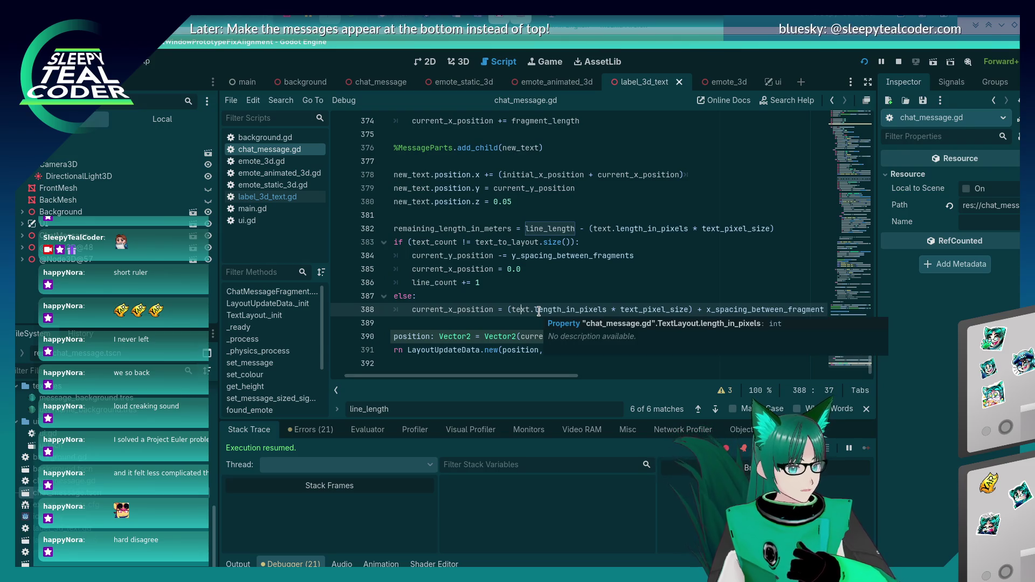
{"action": "mouse_move", "coordinate": [538, 311]}
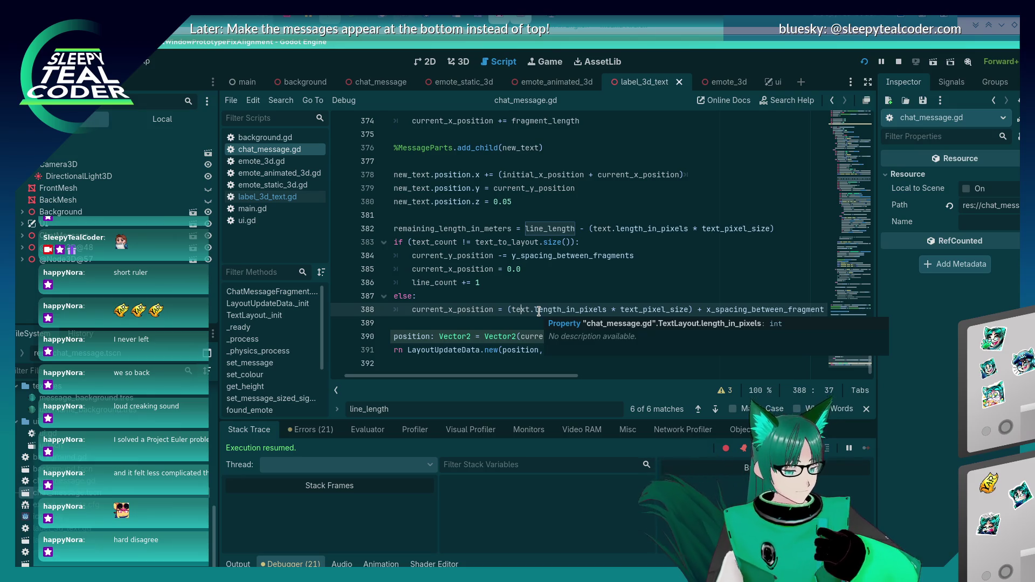
{"action": "key", "text": "alt+Tab"}
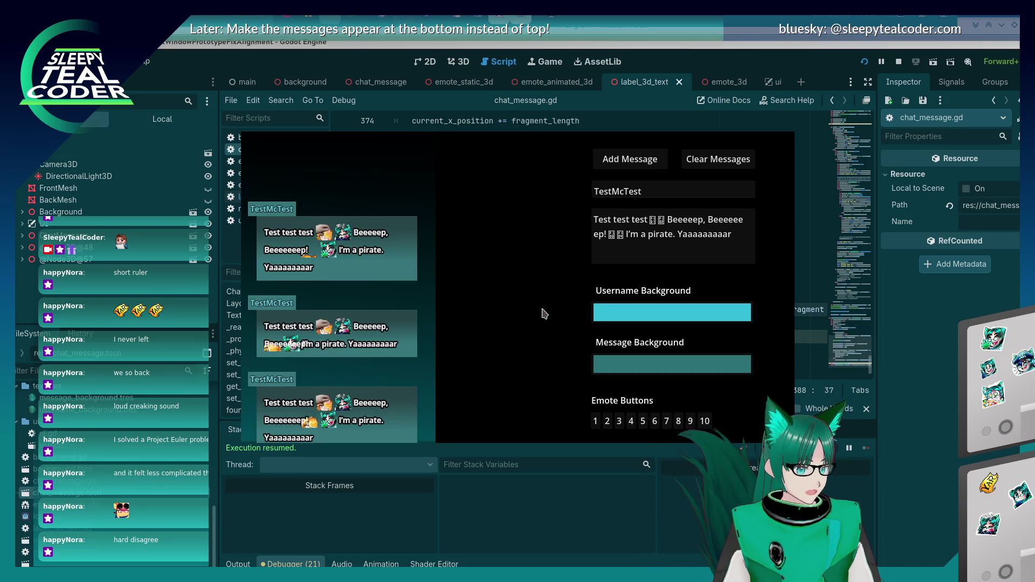
{"action": "key", "text": "alt+Tab"}
{"action": "key", "text": "alt+Tab"}
{"action": "key", "text": "alt+Tab"}
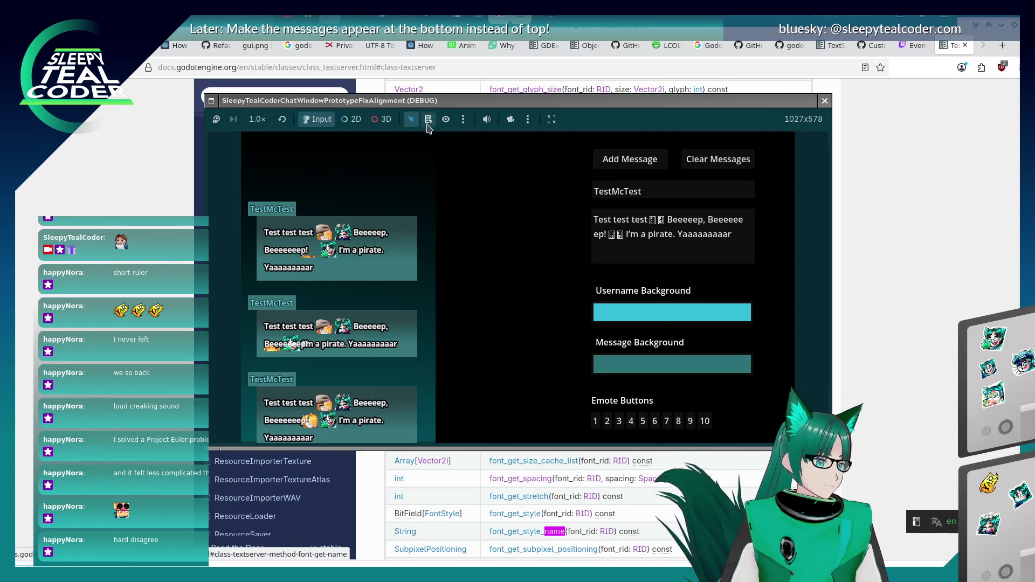
- Override the game's 3D camera, zoom and pan across the chat messages, then return to the editor
{"action": "left_click", "coordinate": [383, 119]}
{"action": "left_click", "coordinate": [510, 119]}
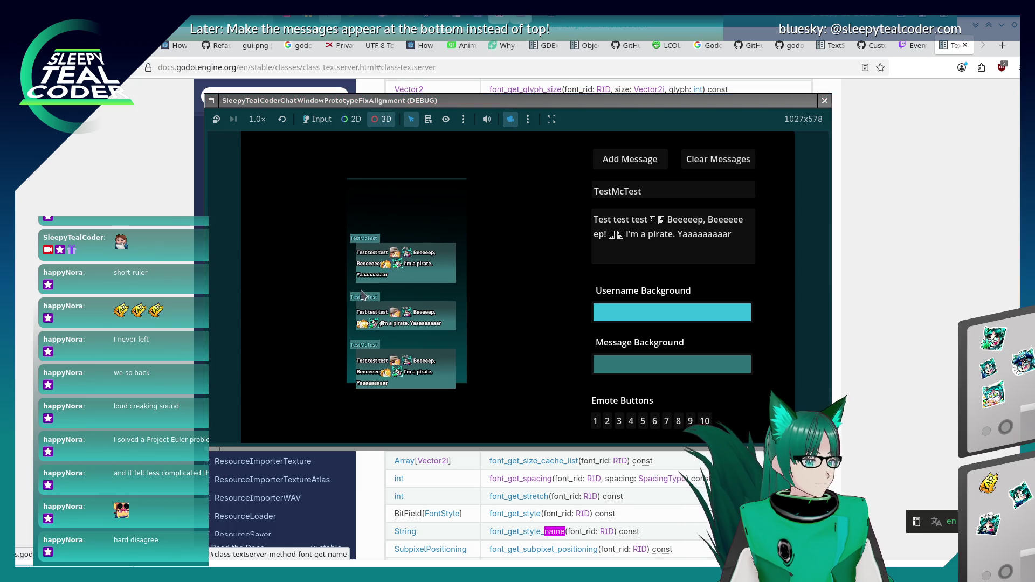
{"action": "scroll", "coordinate": [370, 283], "scroll_direction": "up", "scroll_amount": 5}
{"action": "mouse_move", "coordinate": [370, 283]}
{"action": "left_mouse_down"}
{"action": "mouse_move", "coordinate": [453, 291]}
{"action": "mouse_move", "coordinate": [544, 281]}
{"action": "left_mouse_up"}
{"action": "key", "text": "alt+Tab"}
{"action": "left_click", "coordinate": [431, 284]}
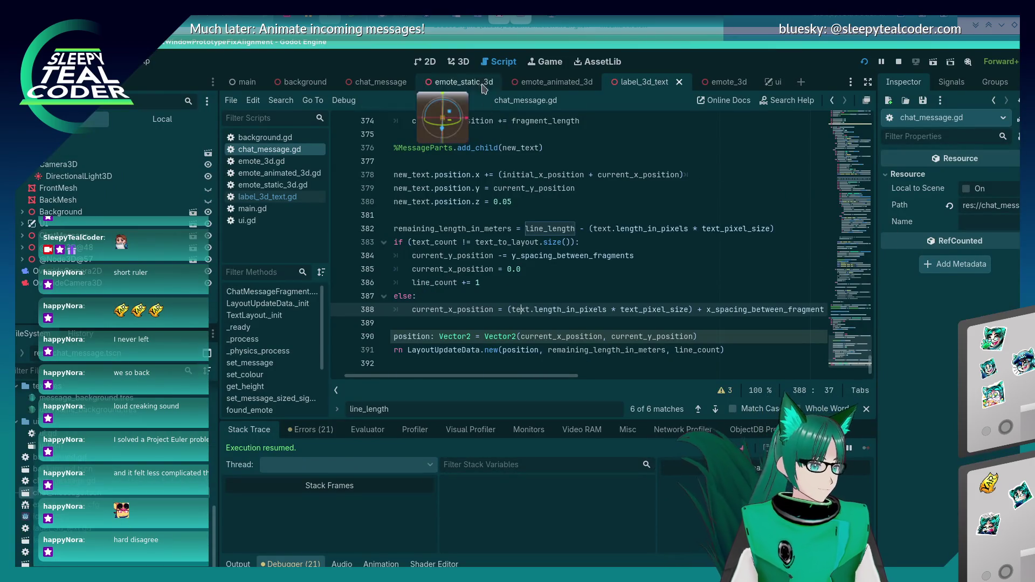
- Inspect OverrideCamera3D in the Remote tree, then measure the first message's text with the screen ruler
{"action": "left_click", "coordinate": [19, 283]}
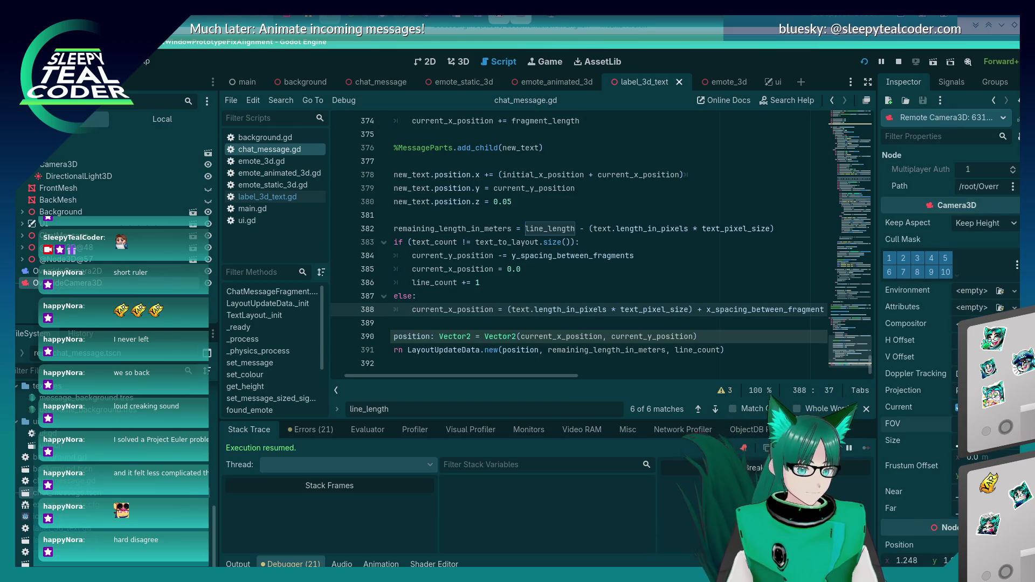
{"action": "key", "text": "alt+Tab"}
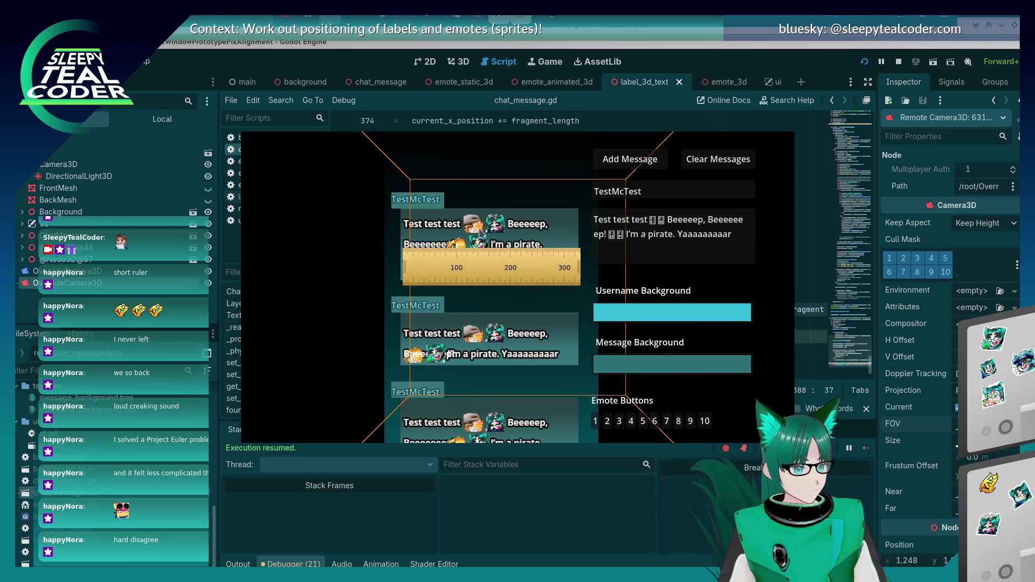
{"action": "key", "text": "alt+Tab"}
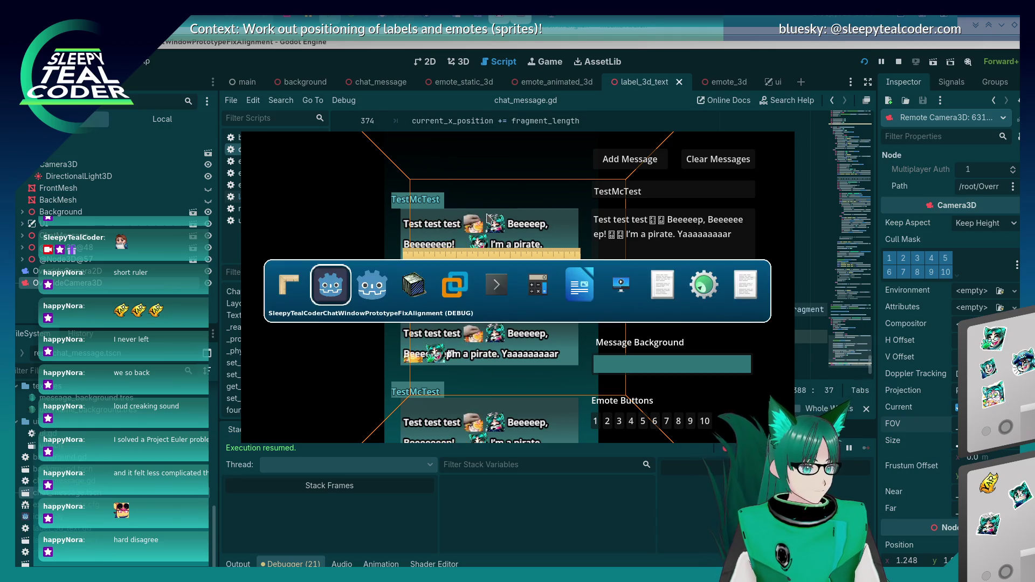
{"action": "key", "text": "alt+Tab"}
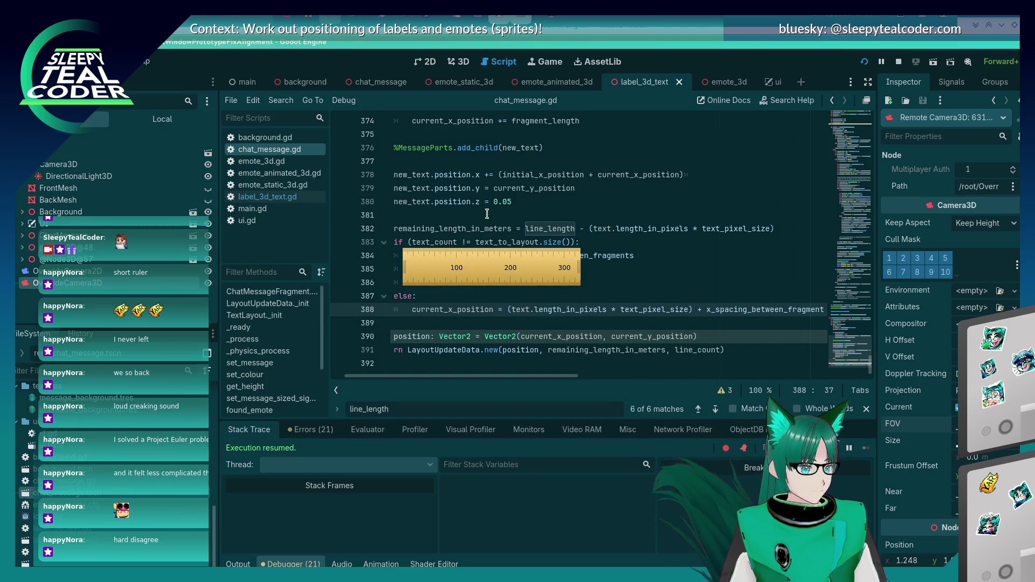
{"action": "key", "text": "alt+Tab"}
{"action": "key", "text": "alt+Tab"}
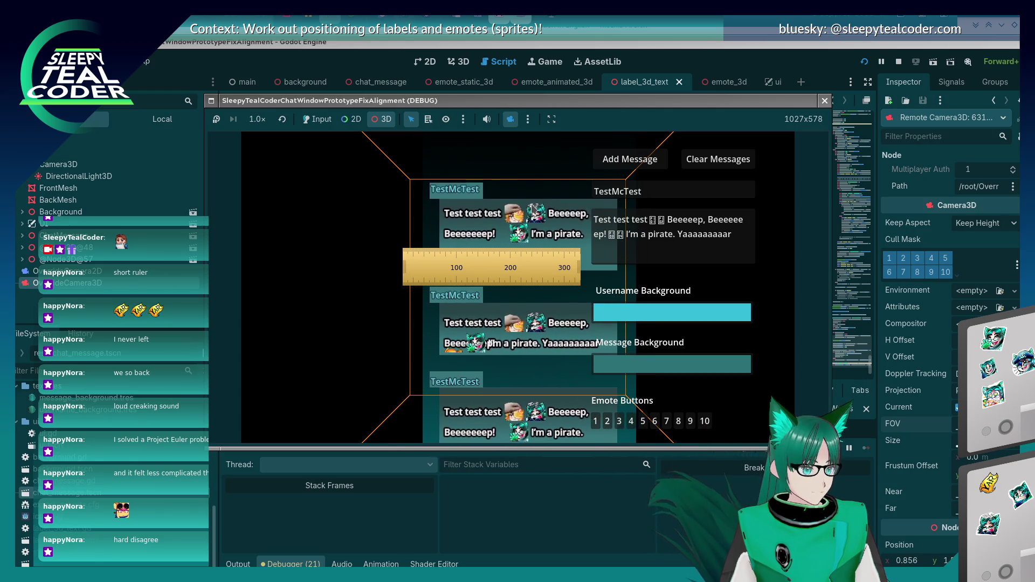
{"action": "left_click_drag", "start_coordinate": [505, 273], "coordinate": [545, 264]}
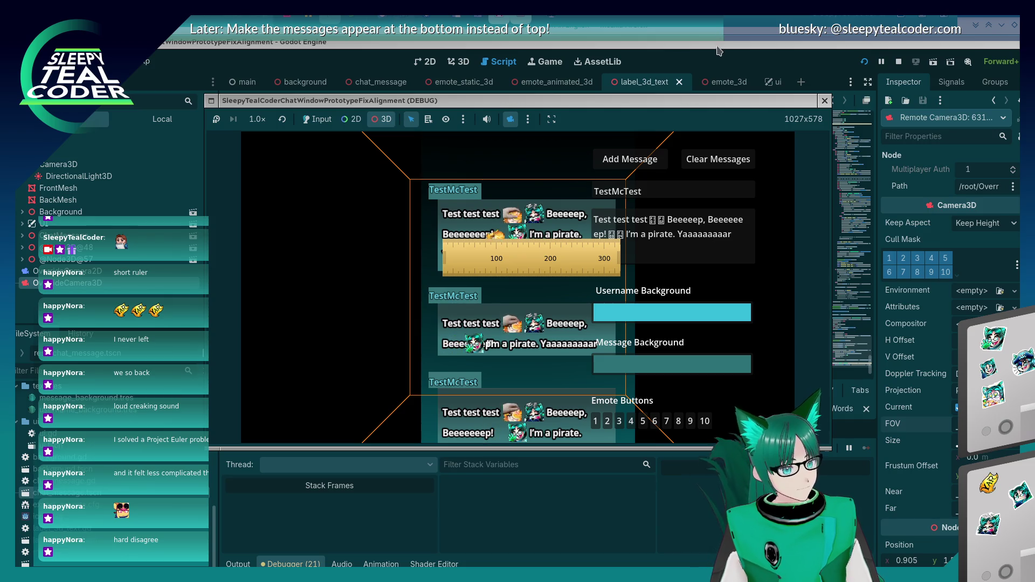
{"action": "key", "text": "alt+Tab"}
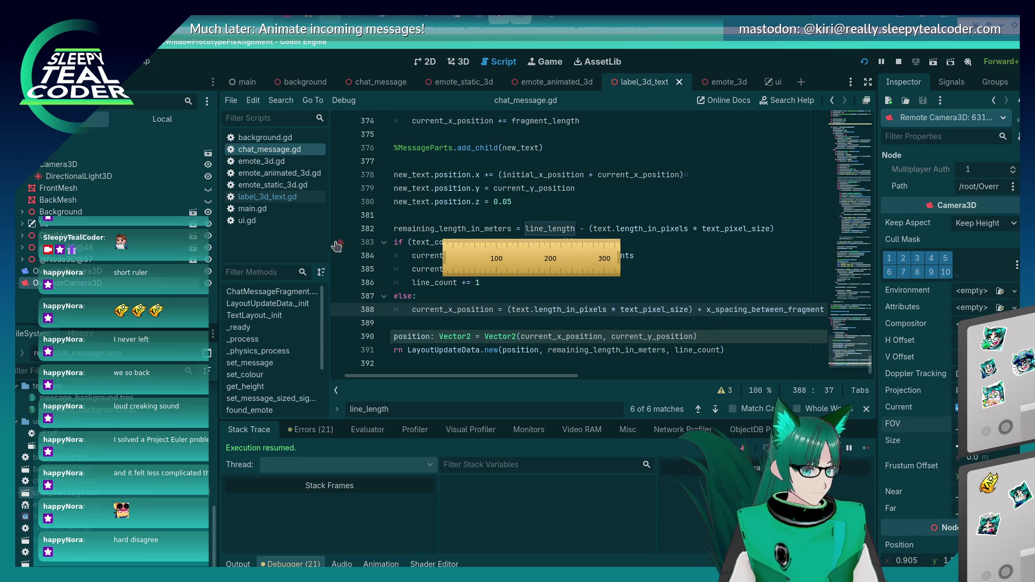
{"action": "key", "text": "alt+Tab"}
{"action": "key", "text": "alt+Tab"}
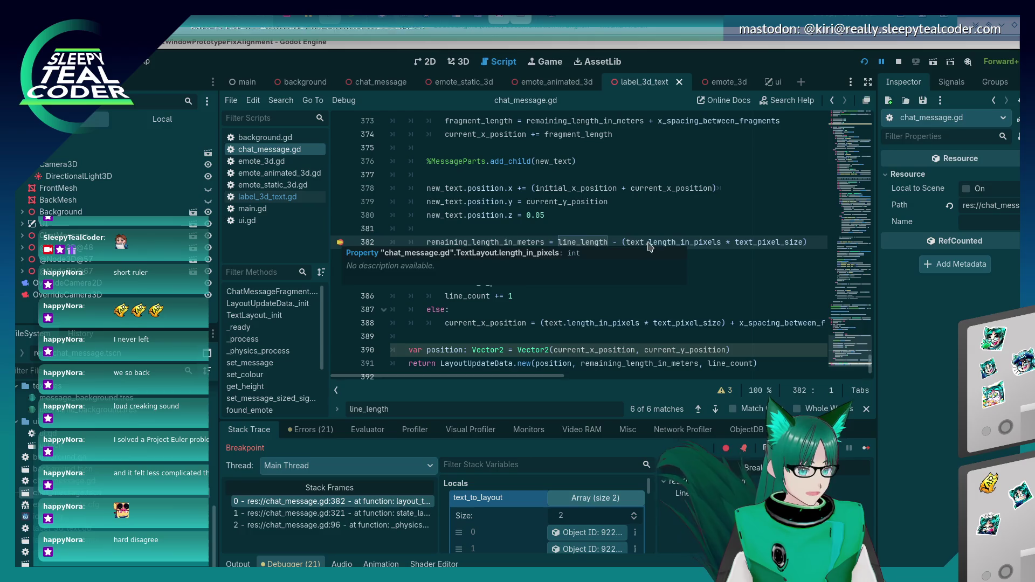
- Evaluate text.length_in_pixels from line 382 in the Evaluator, getting 61
{"action": "left_click_drag", "start_coordinate": [626, 242], "coordinate": [721, 242]}
{"action": "key", "text": "ctrl+c"}
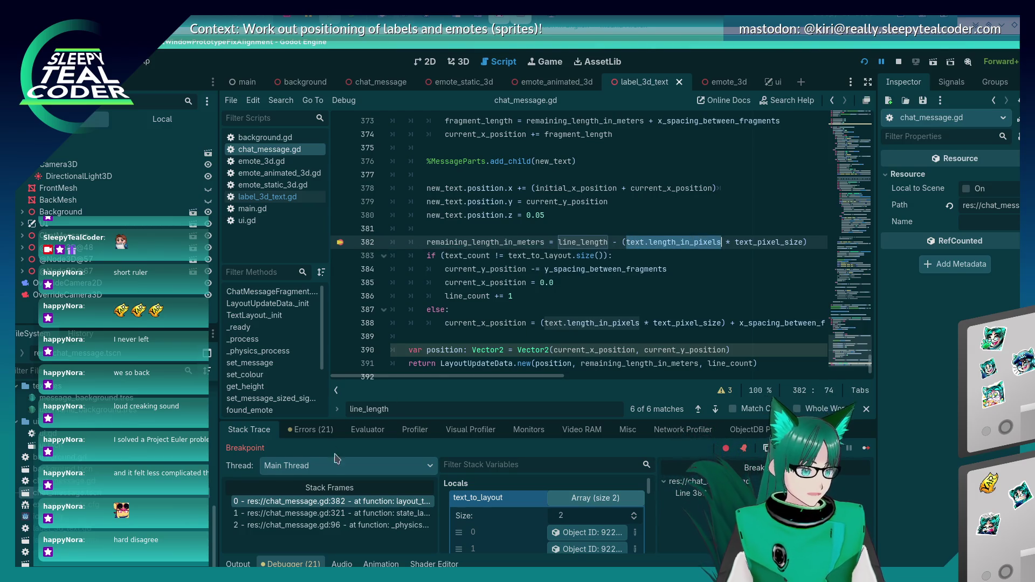
{"action": "left_click", "coordinate": [367, 430]}
{"action": "key", "text": "ctrl+v"}
{"action": "key", "text": "Return"}
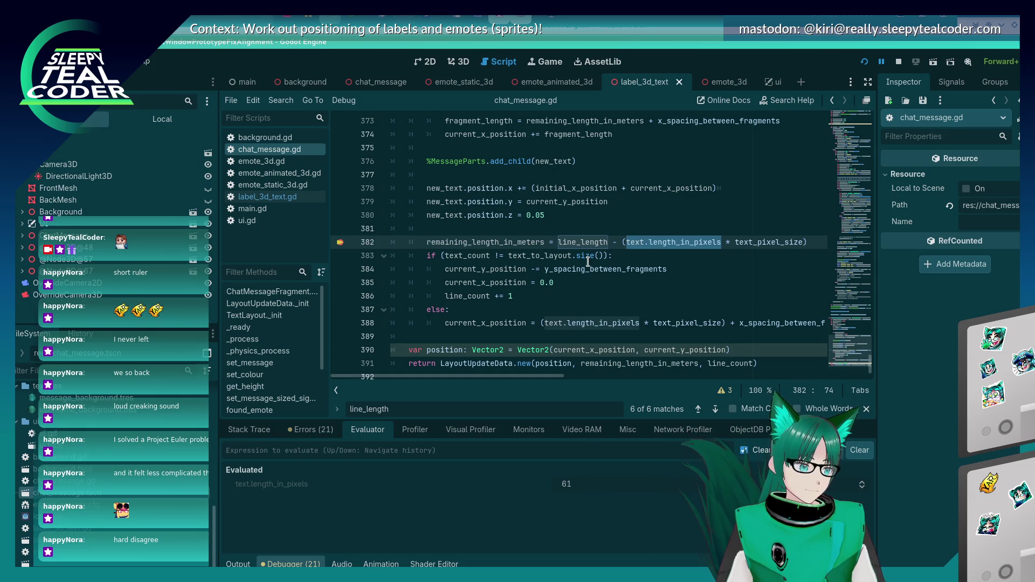
- Check the game, the logged glyph-size output and the stack, then re-evaluate the length: now 71
{"action": "key", "text": "alt+Tab"}
{"action": "key", "text": "alt+Tab"}
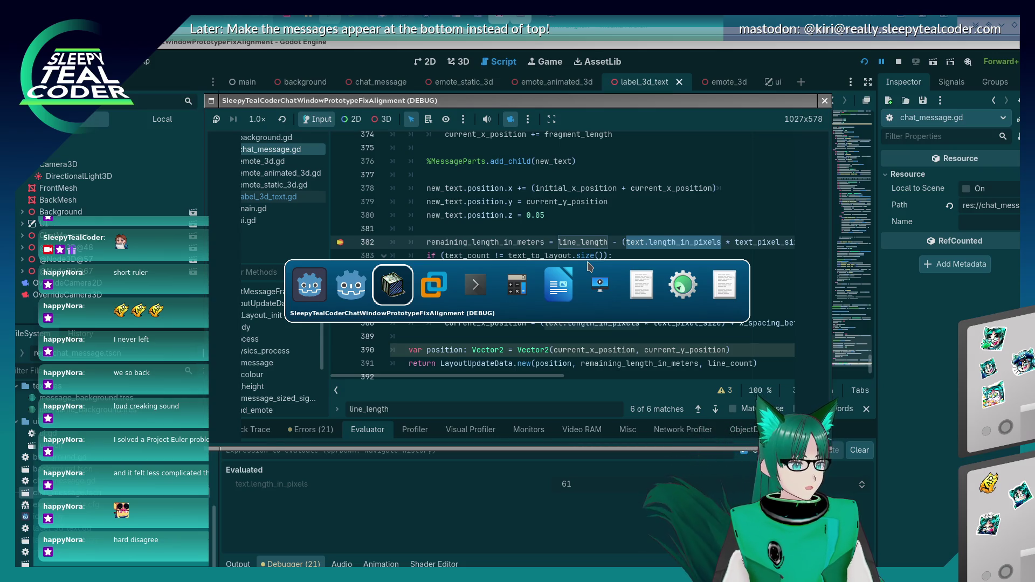
{"action": "key", "text": "Escape"}
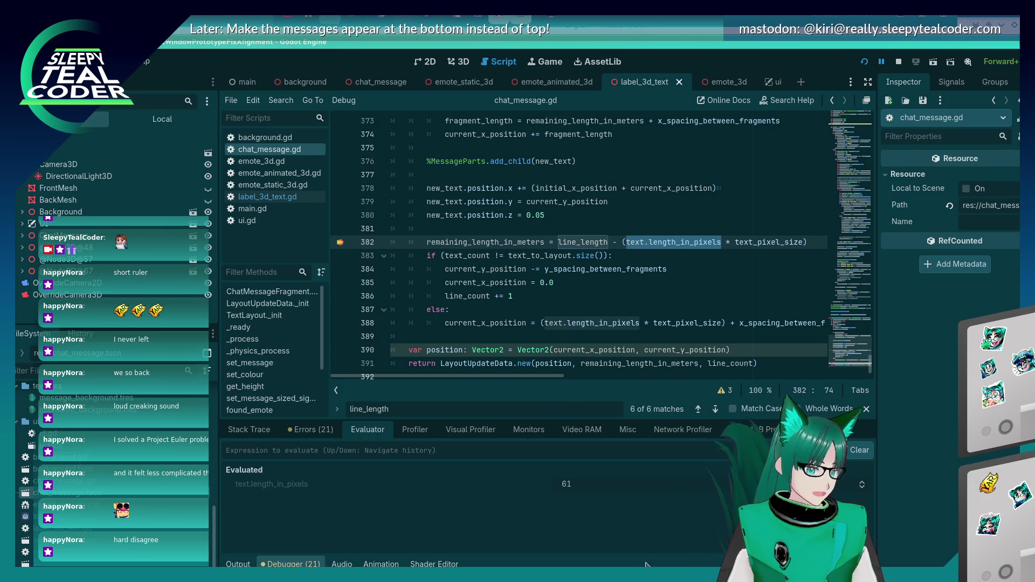
{"action": "left_click", "coordinate": [237, 564]}
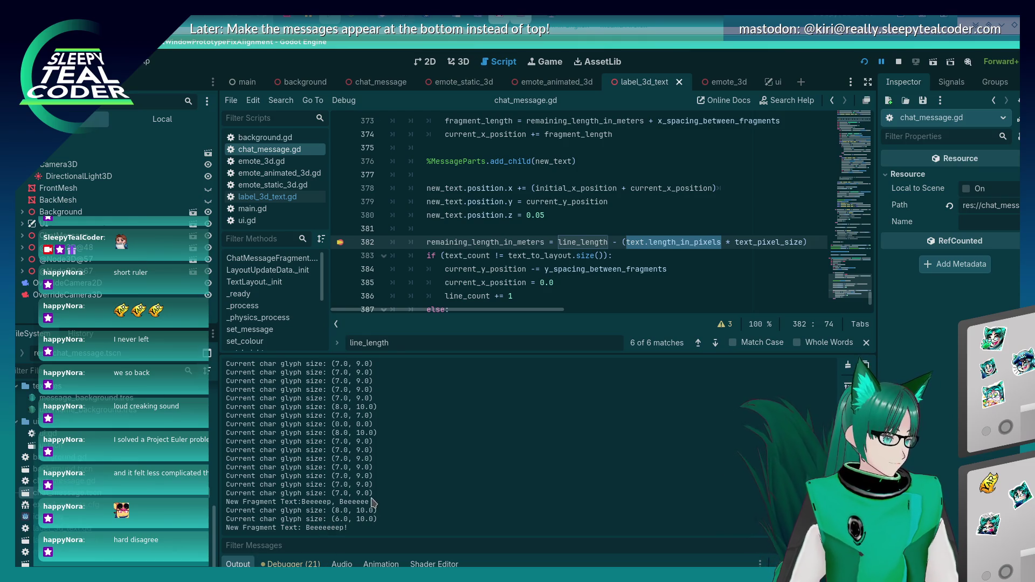
{"action": "scroll", "coordinate": [409, 242], "scroll_direction": "up", "scroll_amount": 5}
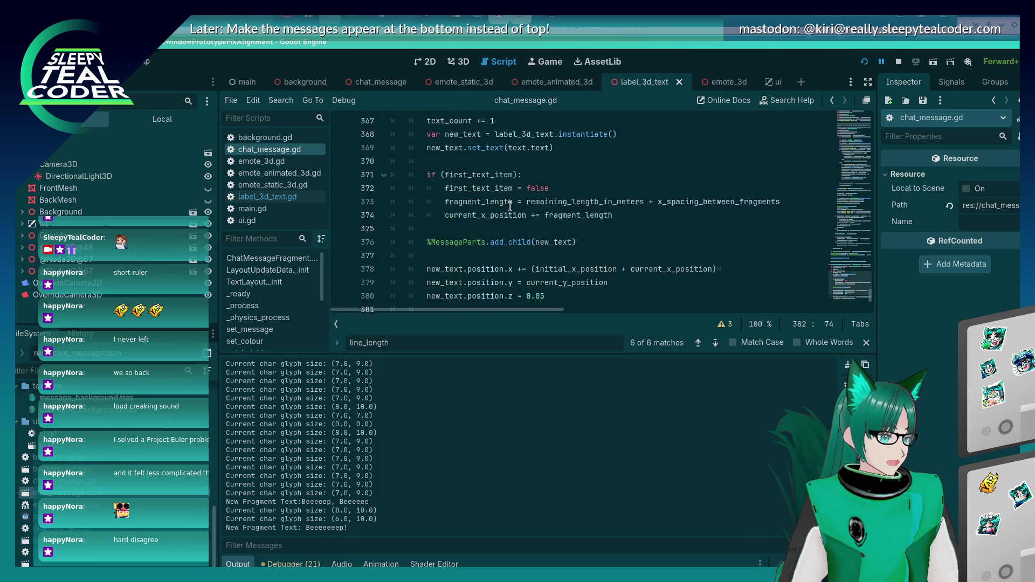
{"action": "scroll", "coordinate": [410, 243], "scroll_direction": "down", "scroll_amount": 8}
{"action": "left_click", "coordinate": [293, 564]}
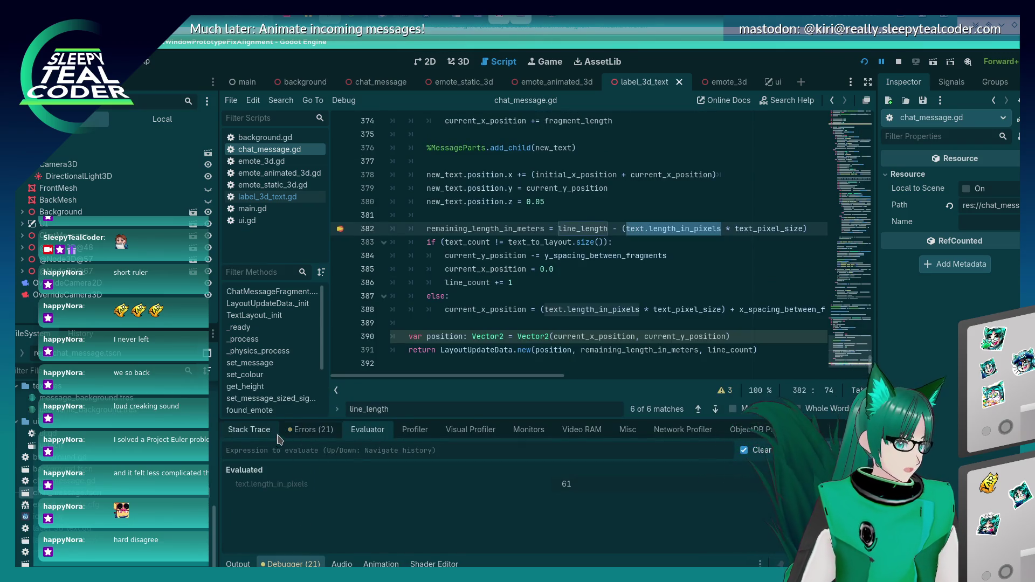
{"action": "left_click", "coordinate": [249, 429]}
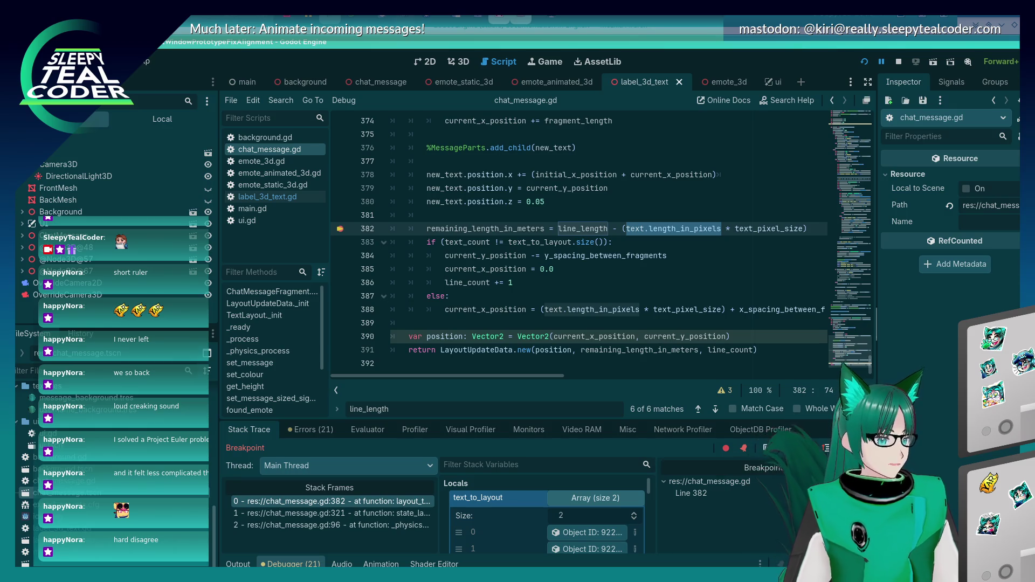
{"action": "scroll", "coordinate": [504, 311], "scroll_direction": "up", "scroll_amount": 1}
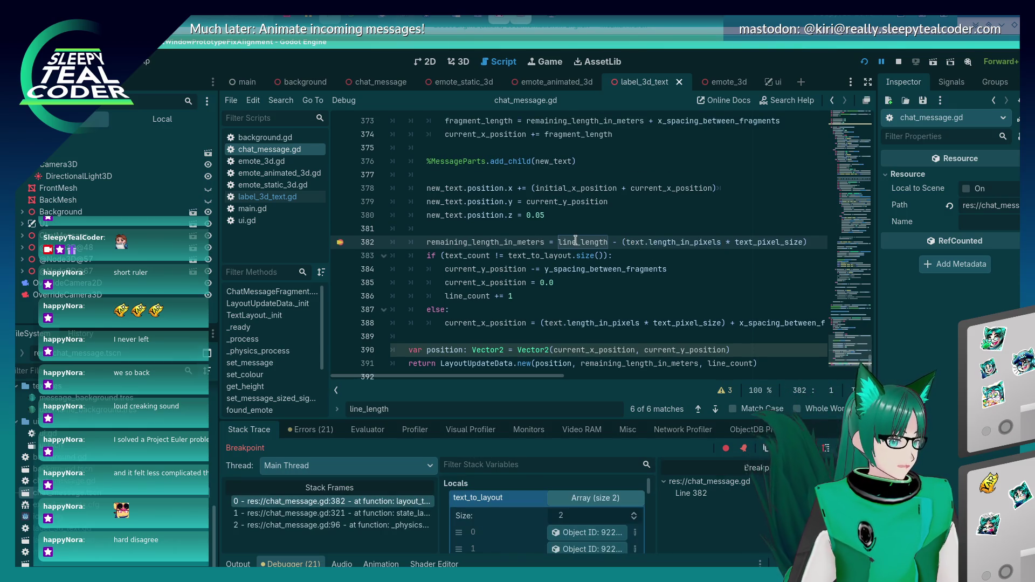
{"action": "left_click", "coordinate": [372, 429]}
{"action": "key", "text": "Up"}
{"action": "key", "text": "Return"}
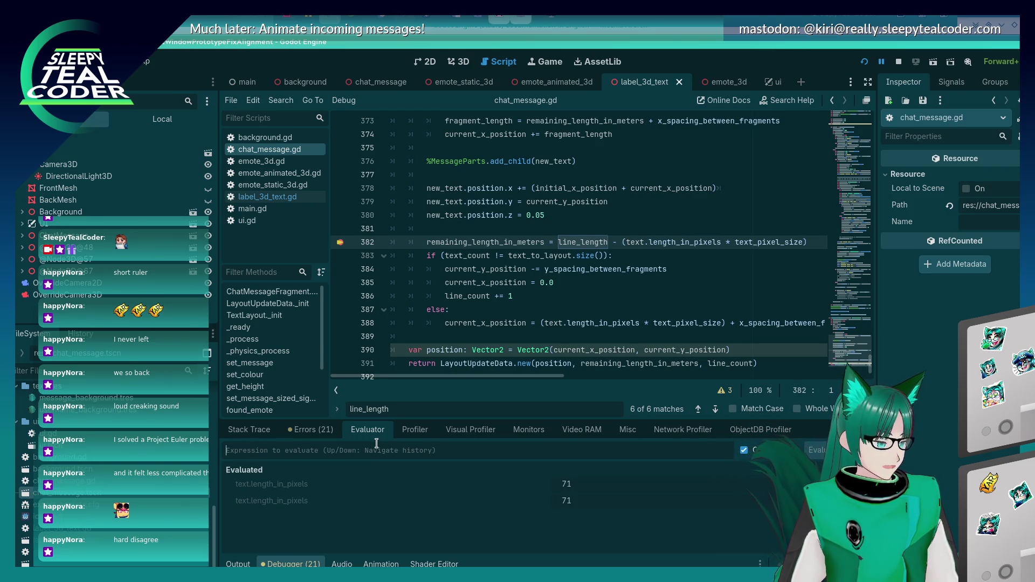
- Return from the game window and re-evaluate text.length_in_pixels, now 89
{"action": "key", "text": "alt+Tab"}
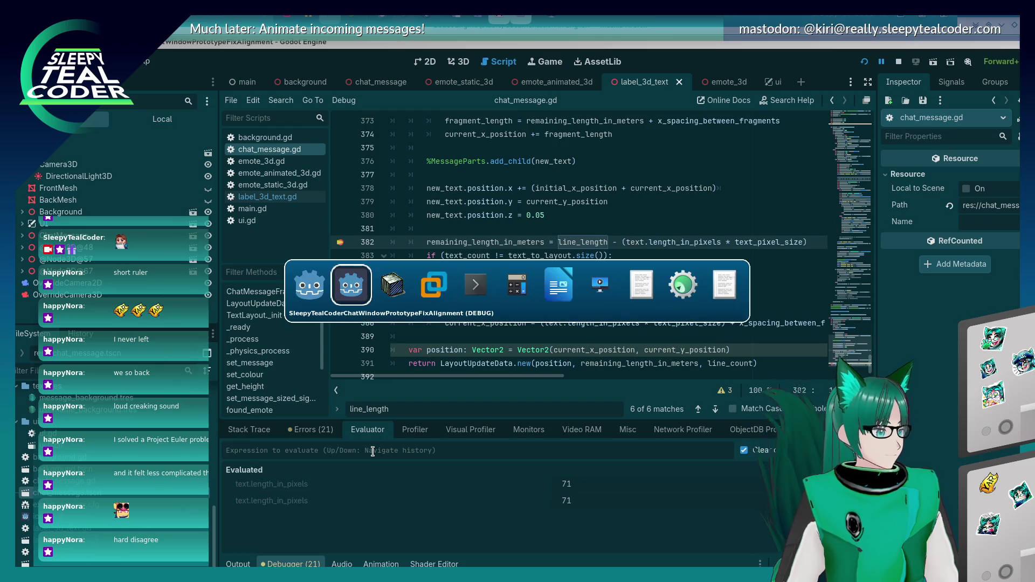
{"action": "key", "text": "alt+Tab"}
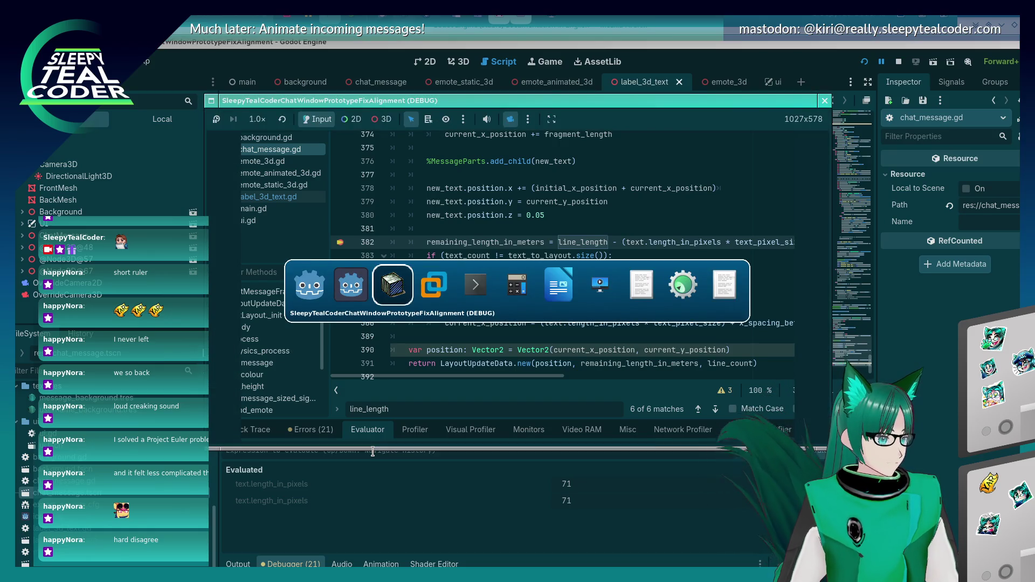
{"action": "key", "text": "alt+Tab"}
{"action": "key", "text": "alt+Tab"}
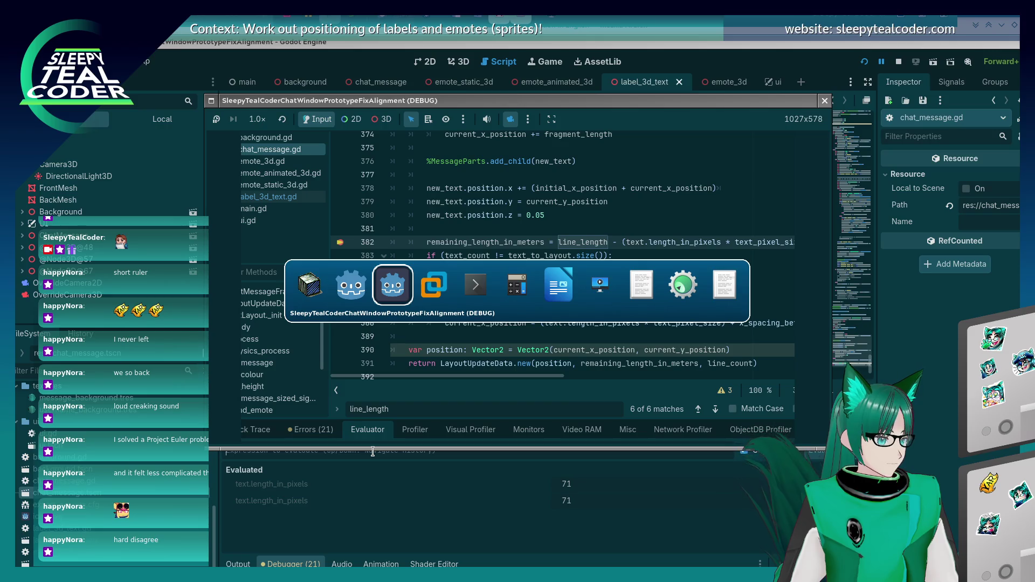
{"action": "key", "text": "Escape"}
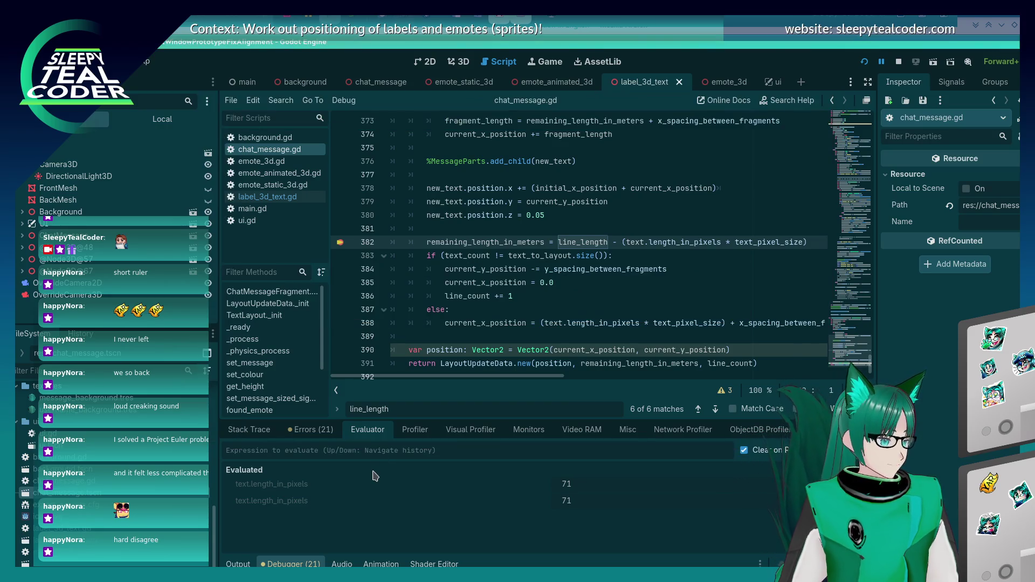
{"action": "left_click", "coordinate": [249, 429]}
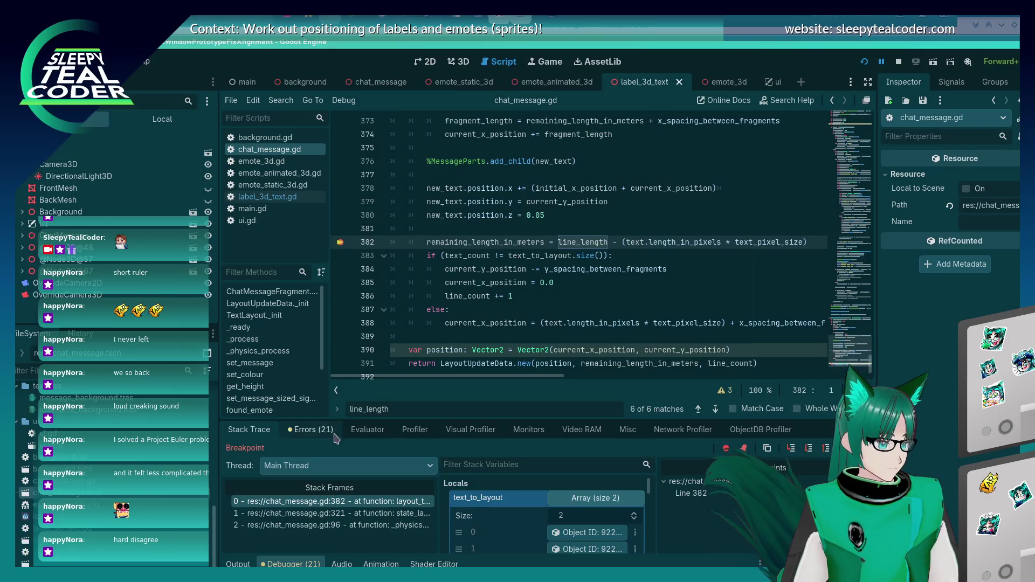
{"action": "left_click", "coordinate": [356, 433]}
{"action": "key", "text": "Up"}
{"action": "key", "text": "Return"}
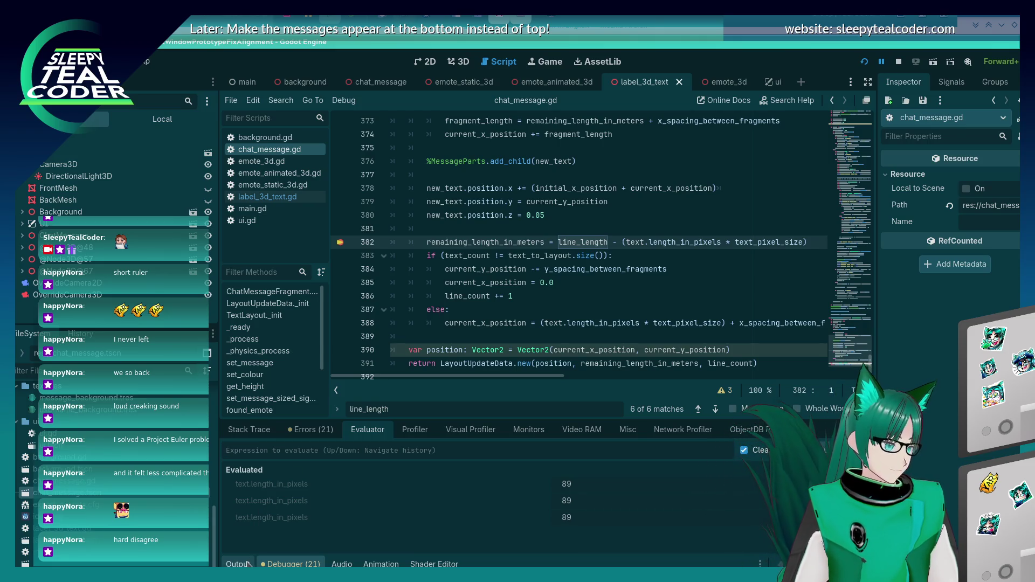
- Evaluate the fragment text ("I'm a pirate."), review the locals, and resume the game
{"action": "left_click", "coordinate": [244, 449]}
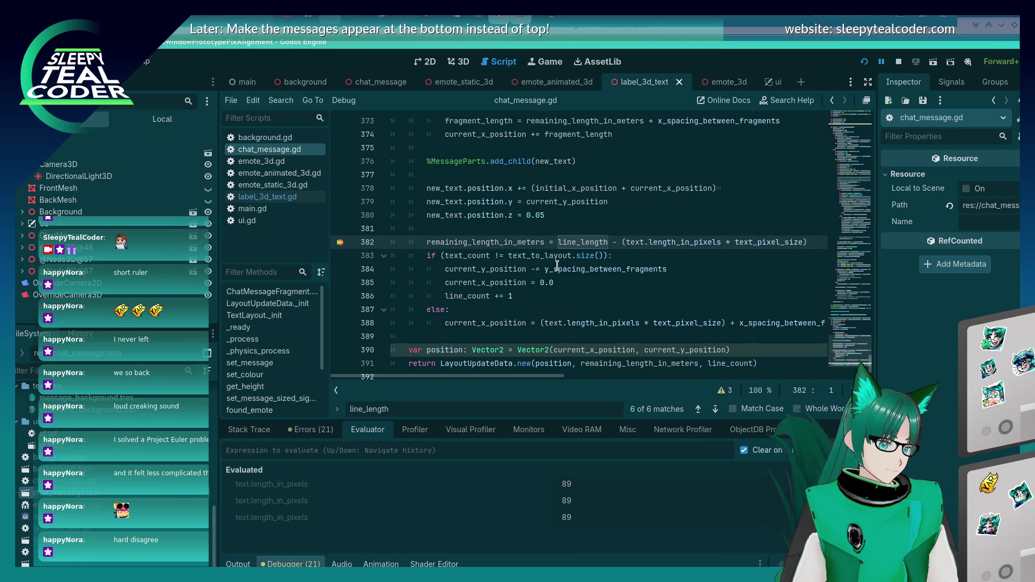
{"action": "type", "text": "text.da"}
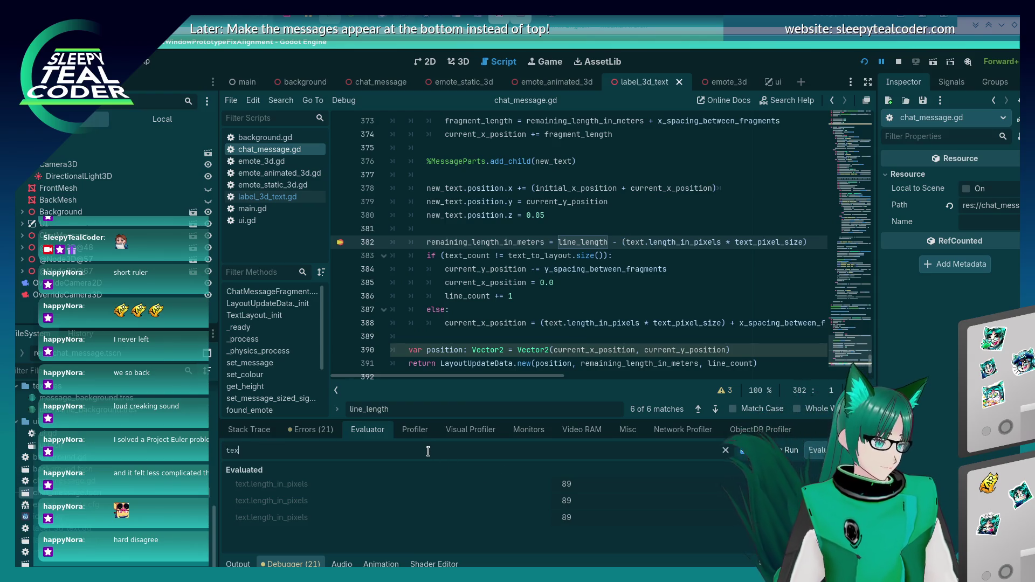
{"action": "key", "text": "BackSpace"}
{"action": "key", "text": "BackSpace"}
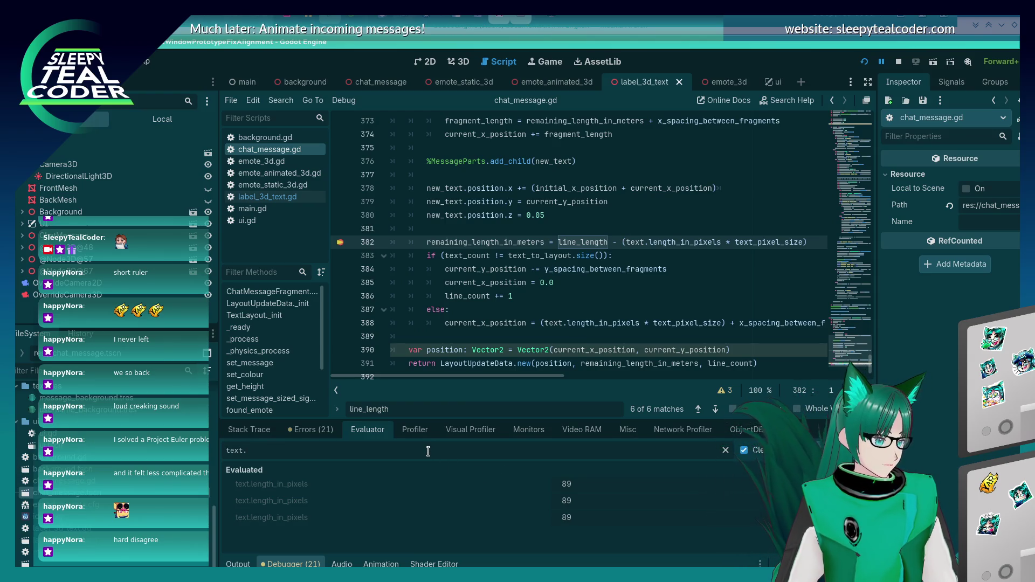
{"action": "key", "text": "Return"}
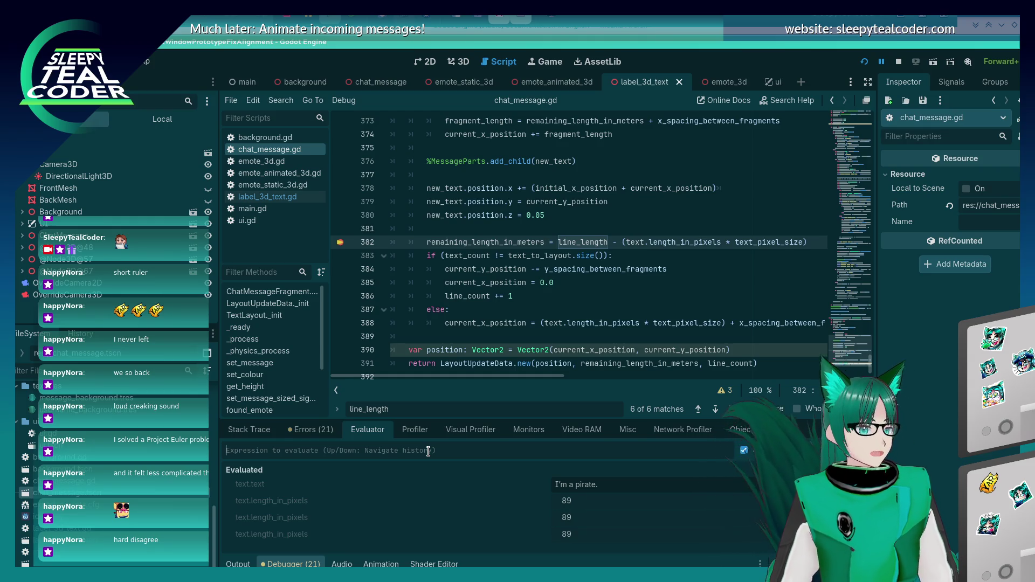
{"action": "left_click", "coordinate": [263, 434]}
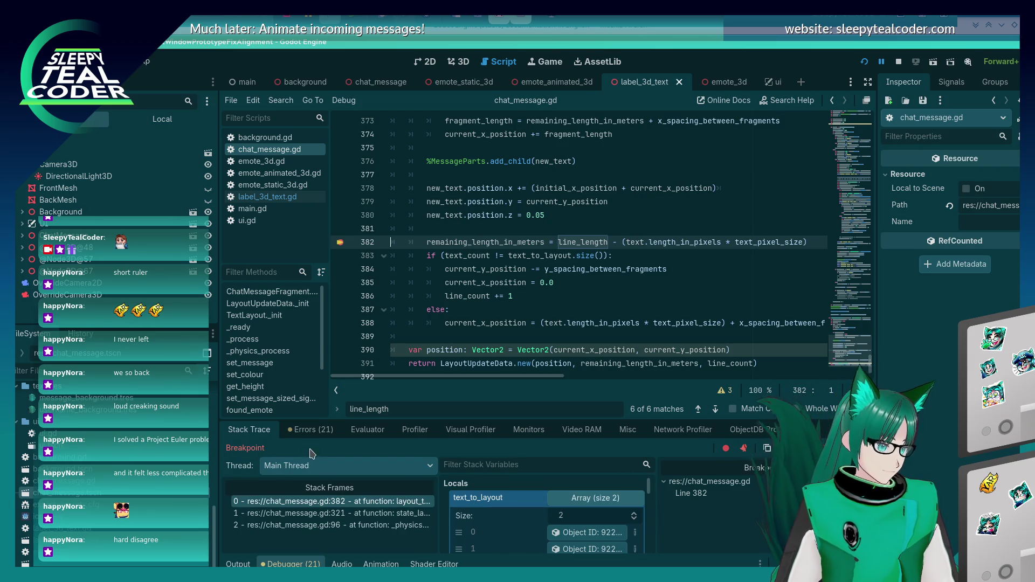
{"action": "key", "text": "F12"}
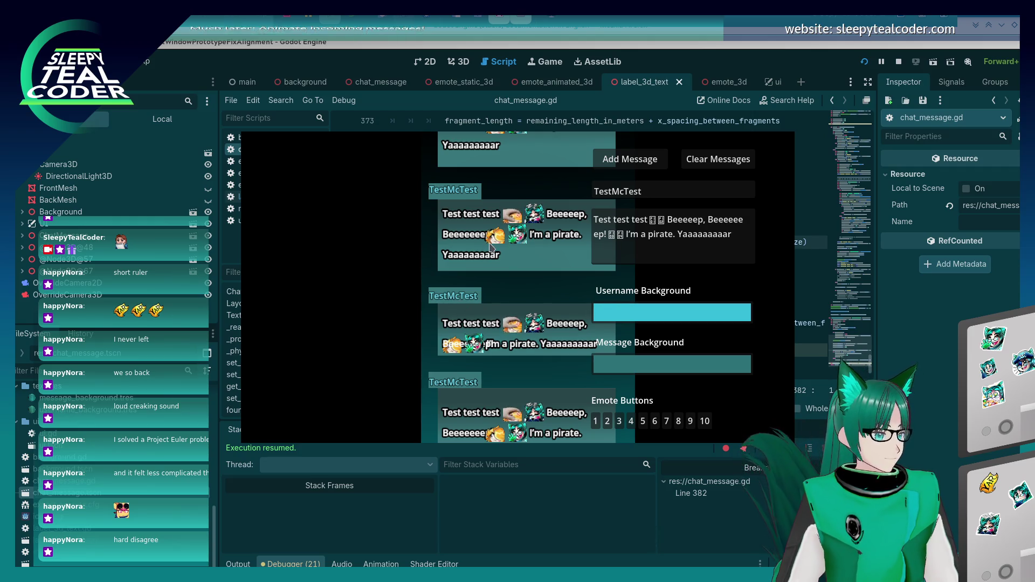
- Measure the pirate text and emote row in the game window with the screen ruler (about 98 px)
{"action": "key", "text": "alt+Tab"}
{"action": "key", "text": "alt+Tab"}
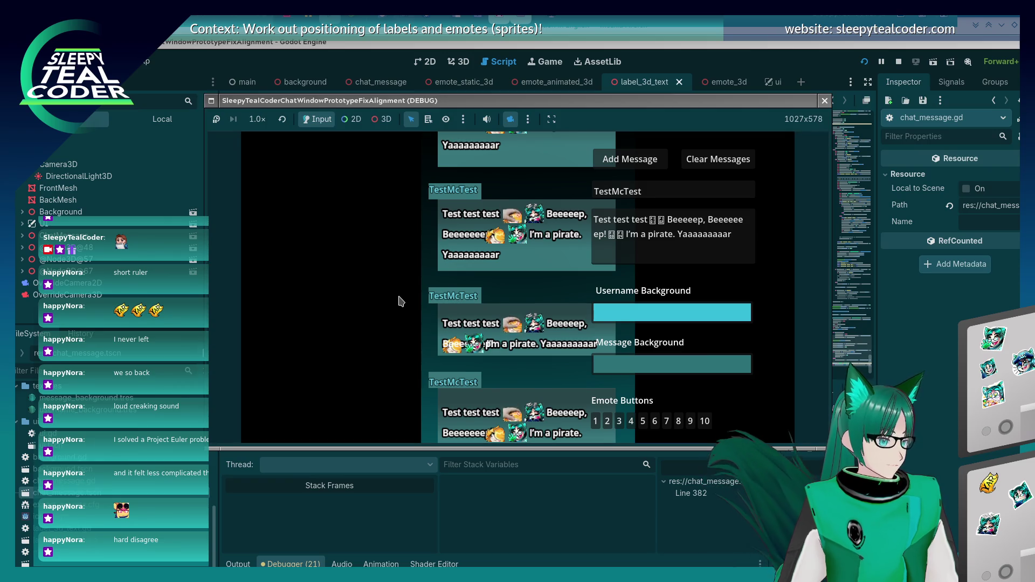
{"action": "key", "text": "alt+Tab"}
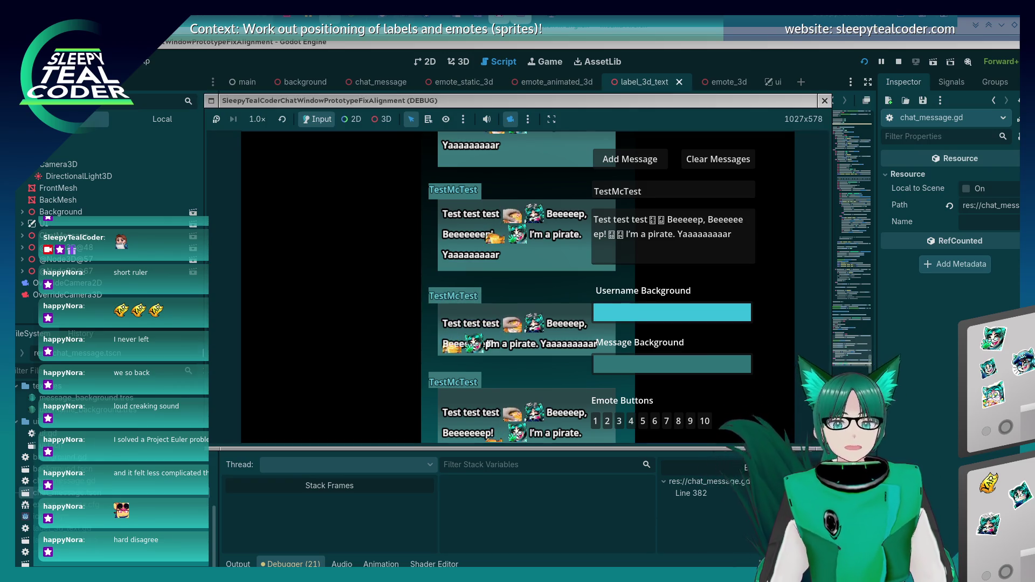
{"action": "mouse_move", "coordinate": [425, 377]}
{"action": "left_mouse_down"}
{"action": "mouse_move", "coordinate": [514, 288]}
{"action": "mouse_move", "coordinate": [510, 271]}
{"action": "left_mouse_up"}
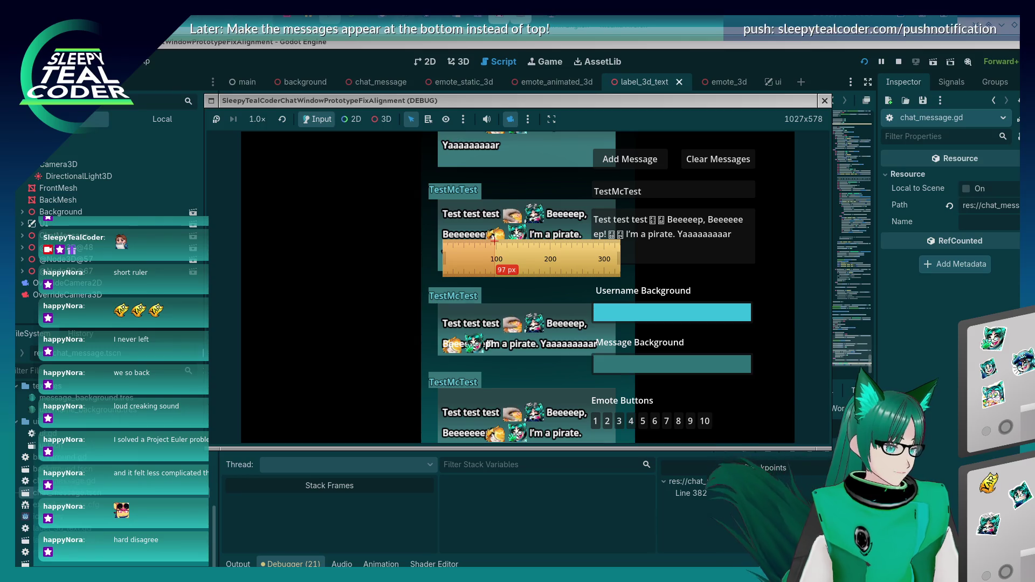
{"action": "left_click_drag", "start_coordinate": [522, 254], "coordinate": [609, 252]}
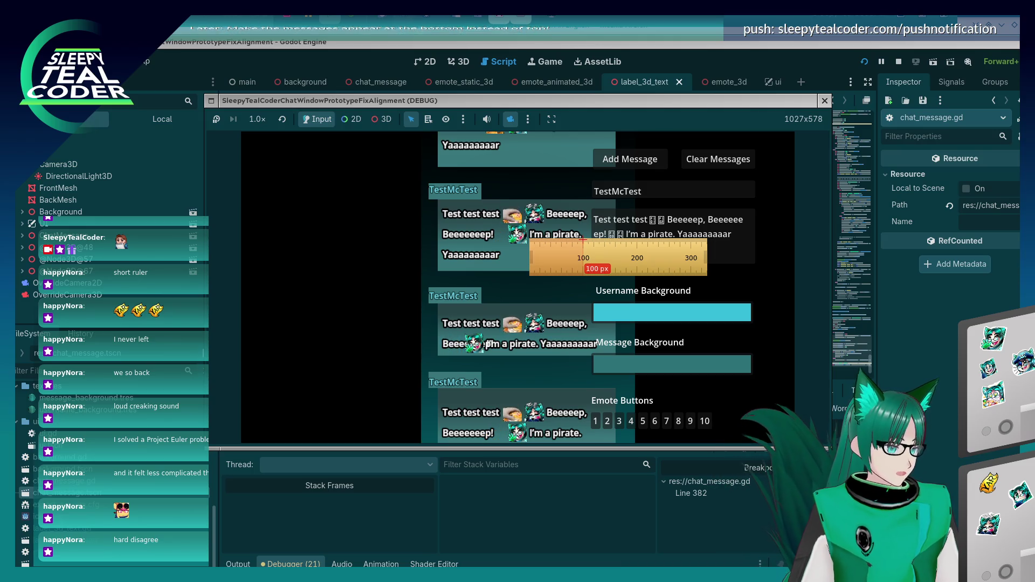
{"action": "left_click_drag", "start_coordinate": [580, 248], "coordinate": [502, 249]}
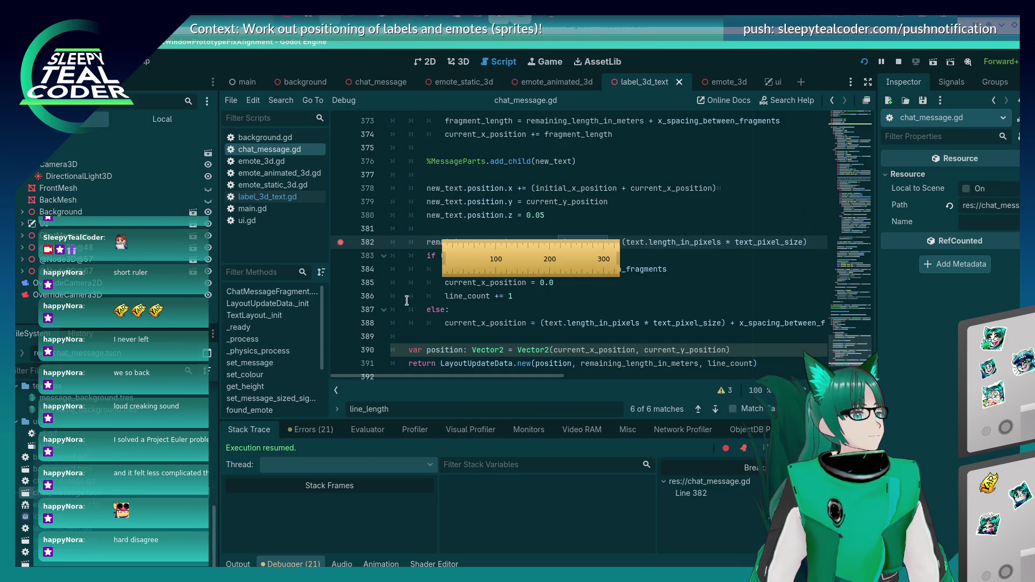
- Add a new chat message in the game so execution pauses at line 382
{"action": "left_click", "coordinate": [312, 429]}
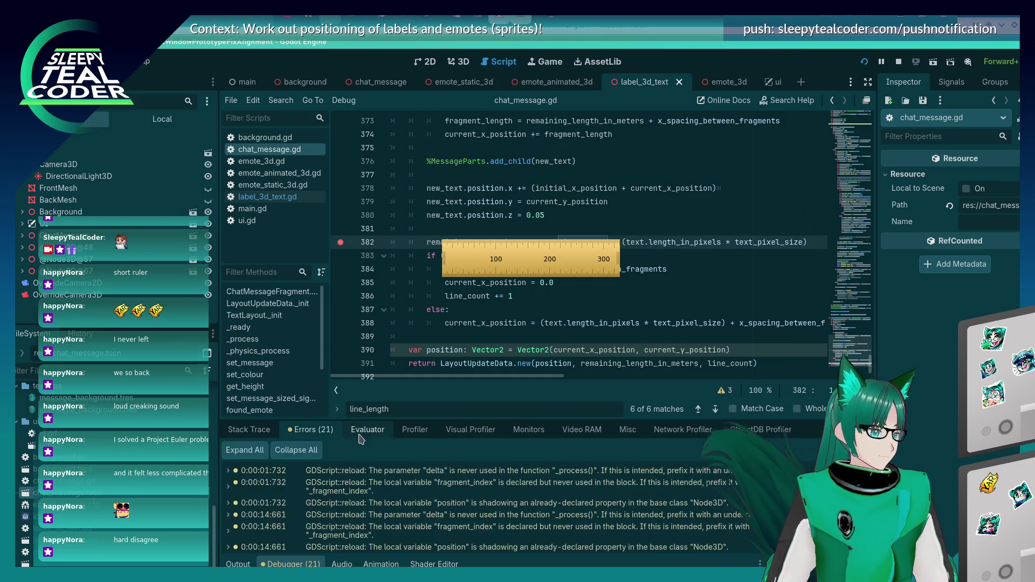
{"action": "left_click", "coordinate": [367, 430]}
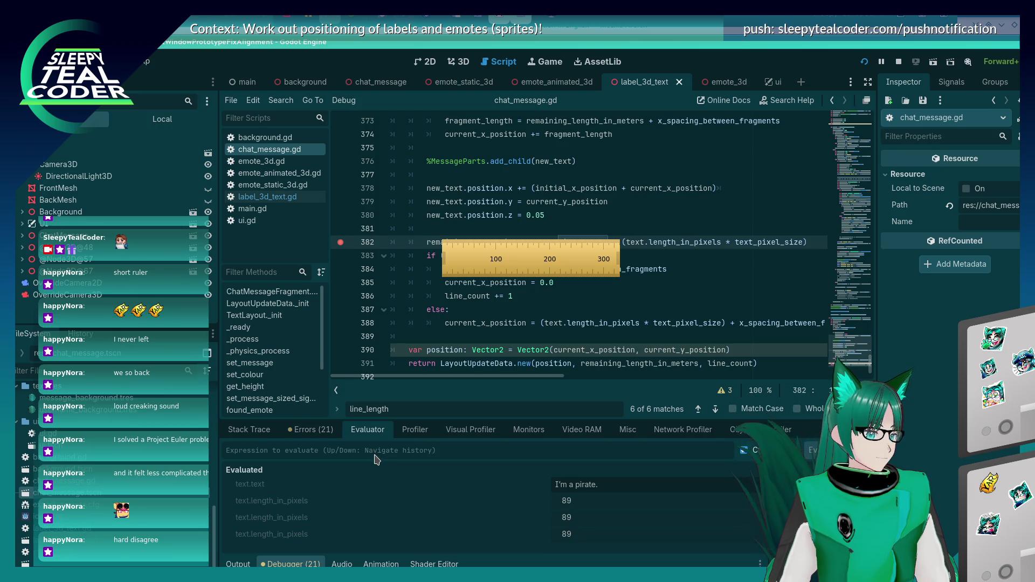
{"action": "left_click", "coordinate": [247, 431]}
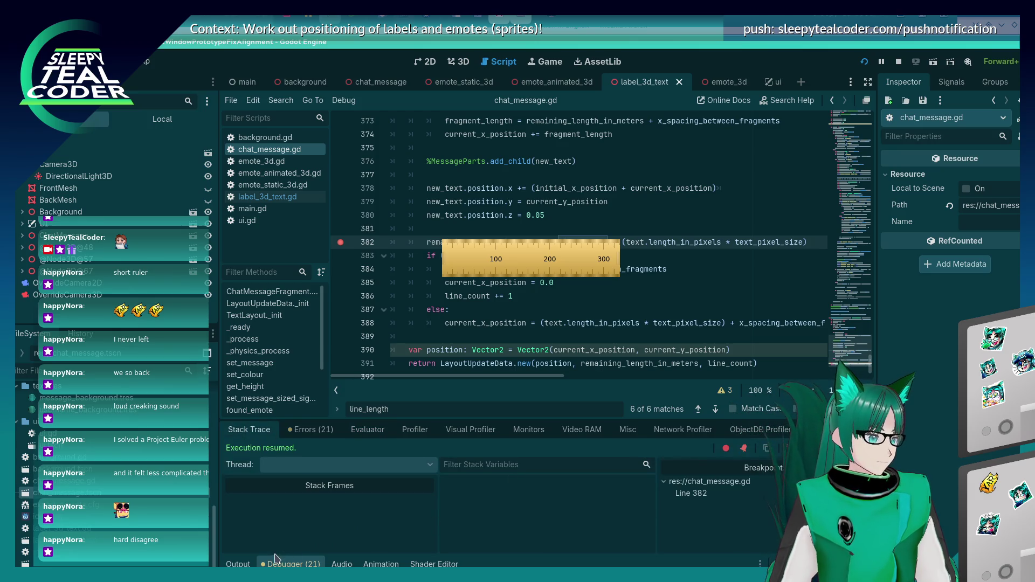
{"action": "key", "text": "alt+Tab"}
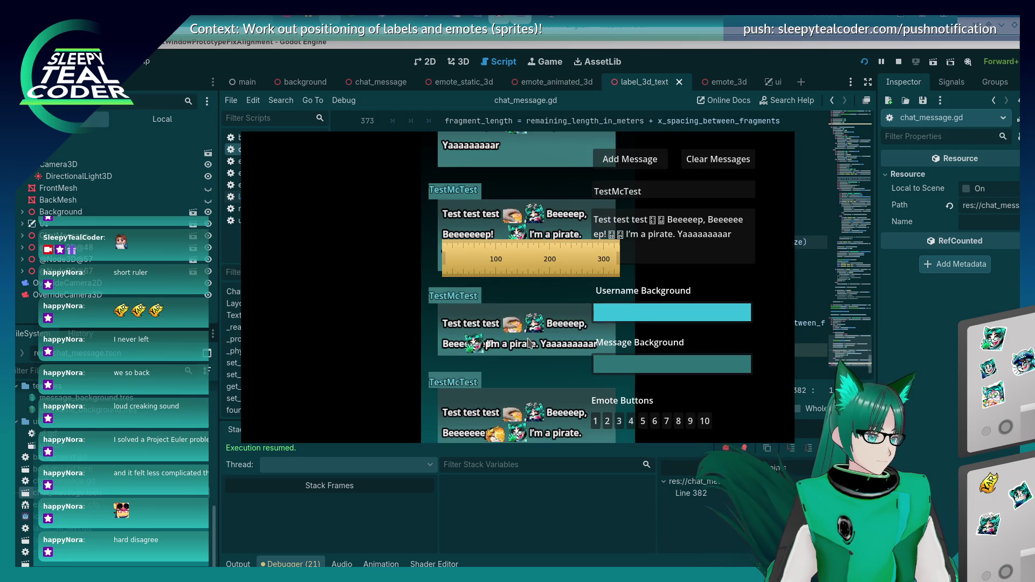
{"action": "left_click", "coordinate": [610, 158]}
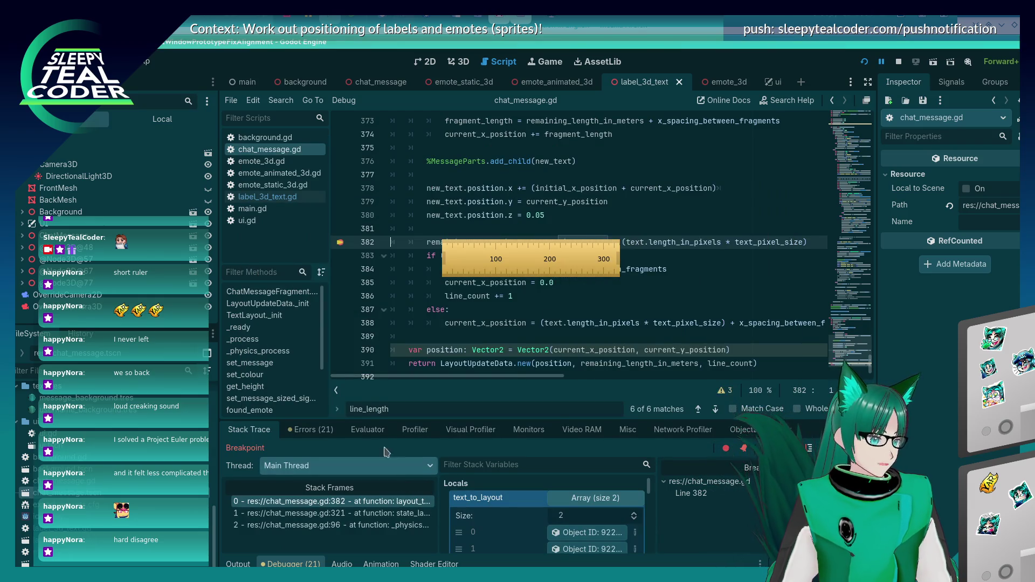
- Evaluate text in the Evaluator and inspect the fragment object, Beeeeeeep!
{"action": "left_click", "coordinate": [365, 430]}
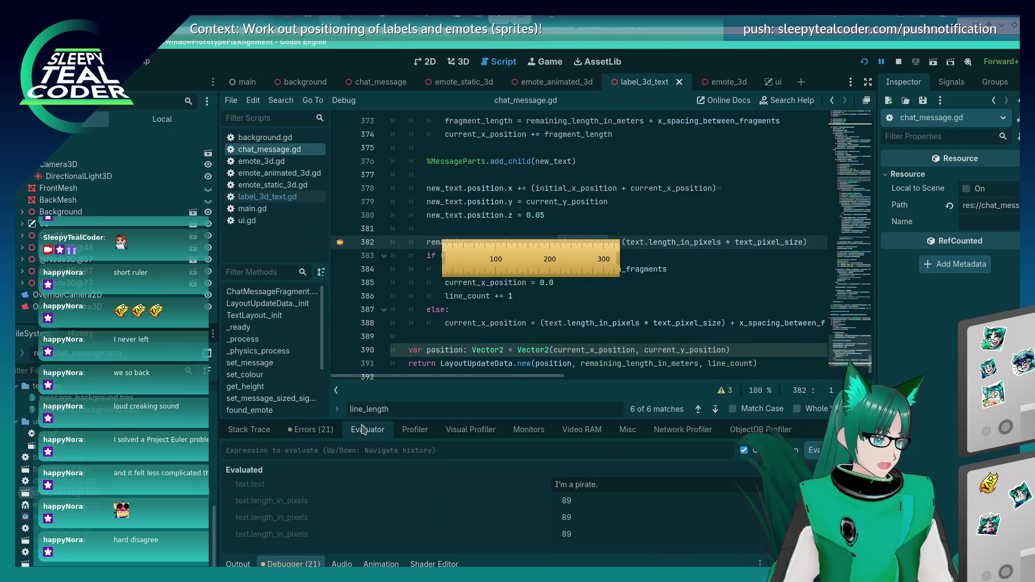
{"action": "left_click", "coordinate": [373, 452]}
{"action": "type", "text": "(text."}
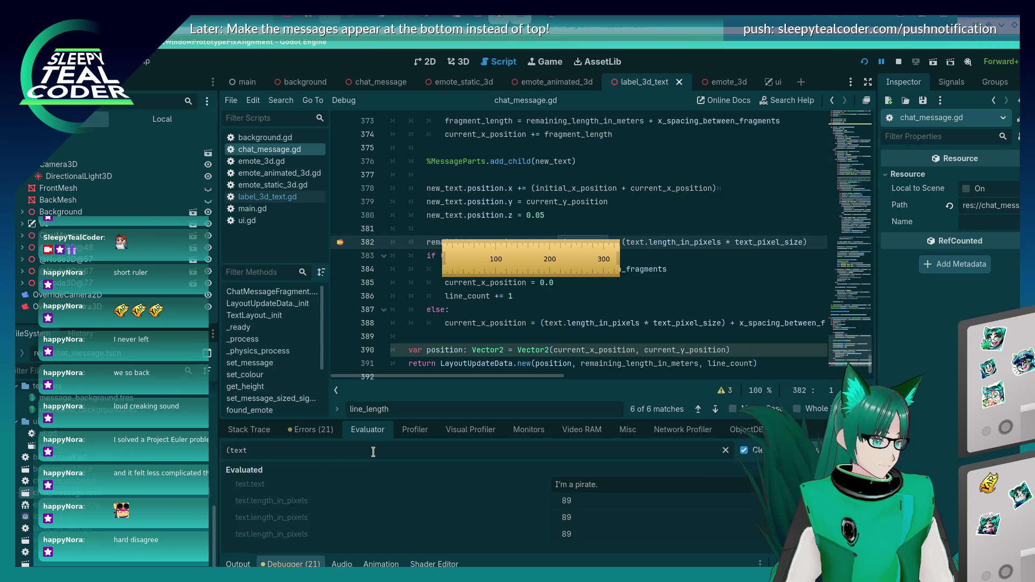
{"action": "key", "text": "BackSpace"}
{"action": "key", "text": "BackSpace"}
{"action": "type", "text": "text"}
{"action": "key", "text": "Return"}
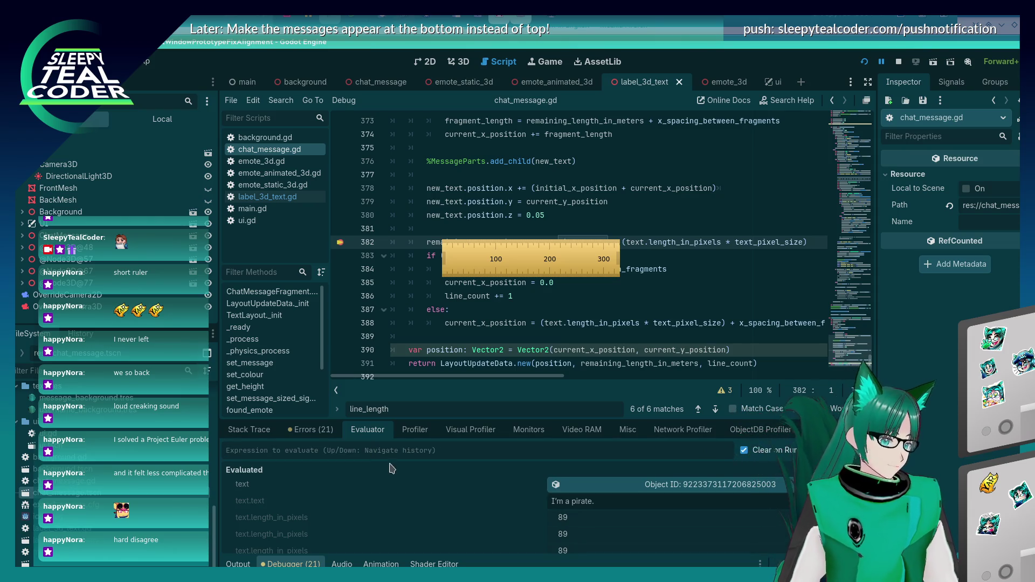
{"action": "left_click", "coordinate": [646, 483]}
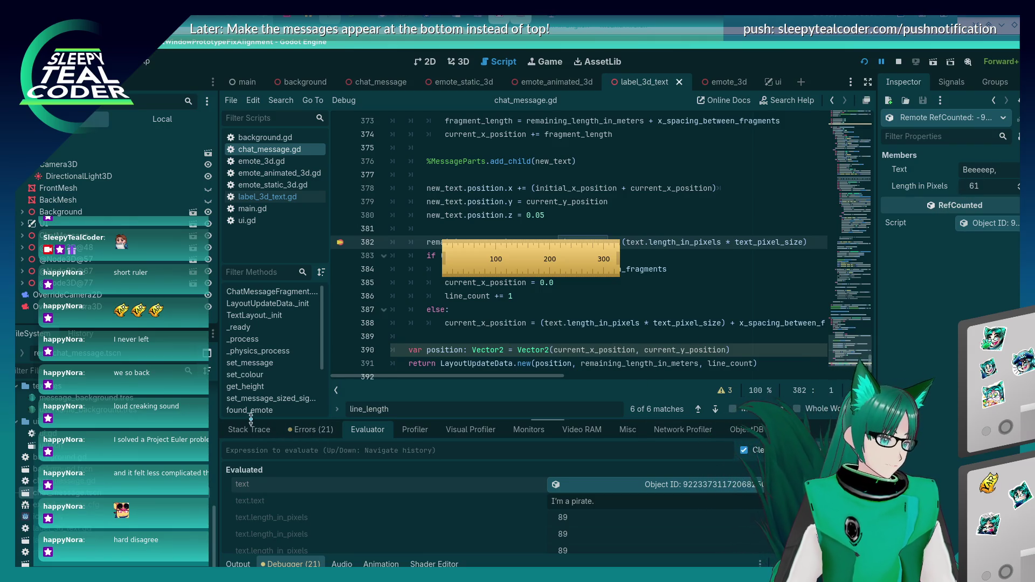
{"action": "left_click", "coordinate": [272, 431]}
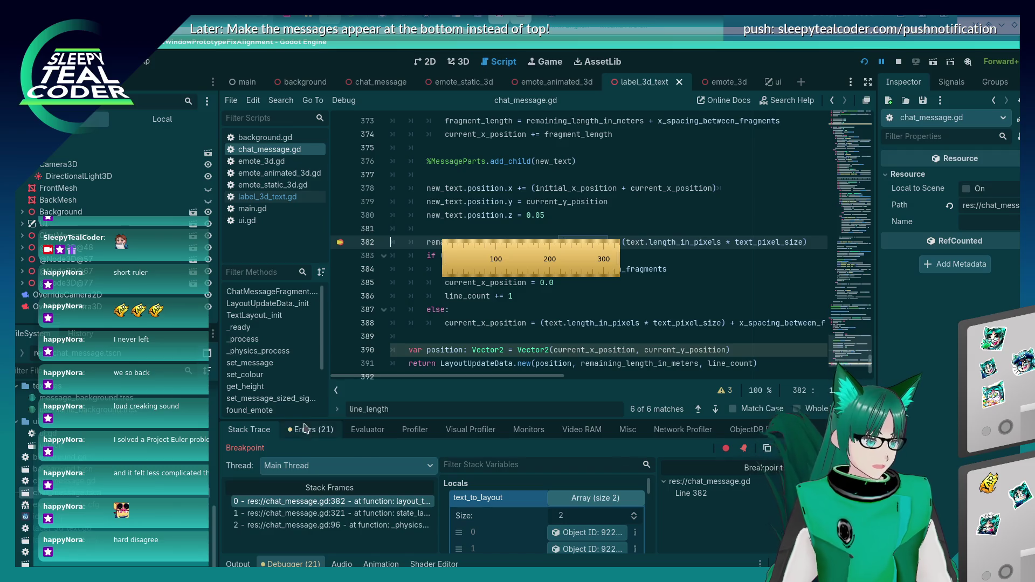
{"action": "left_click", "coordinate": [367, 430]}
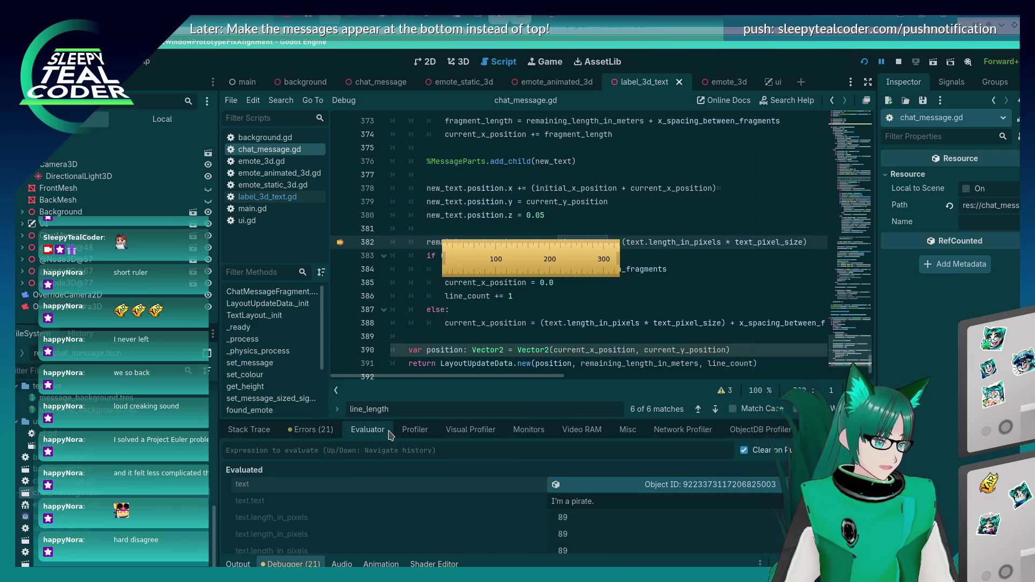
{"action": "left_click", "coordinate": [668, 484]}
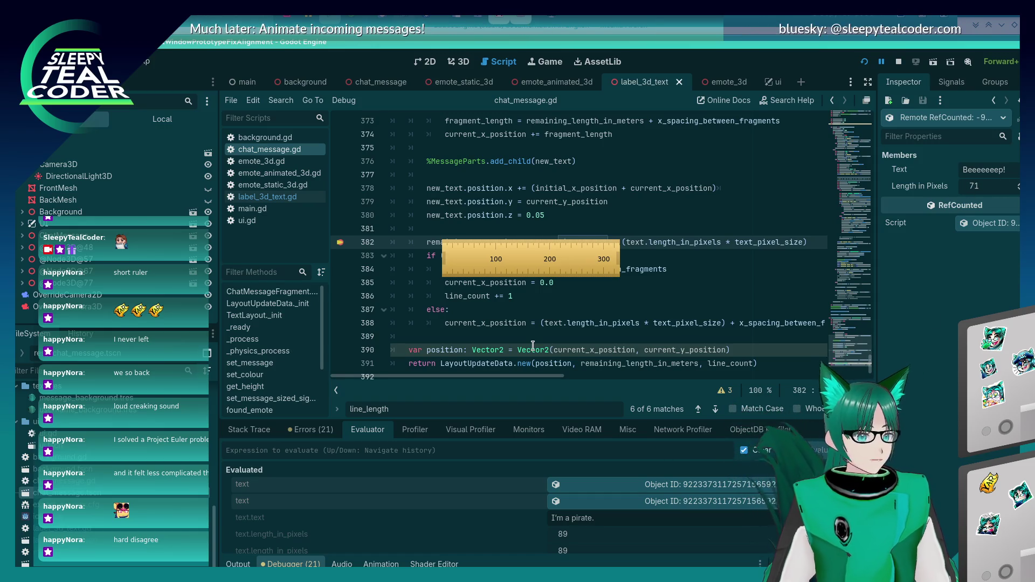
- Cycle through the open windows toward the game, then return to the script editor
{"action": "mouse_move", "coordinate": [532, 345]}
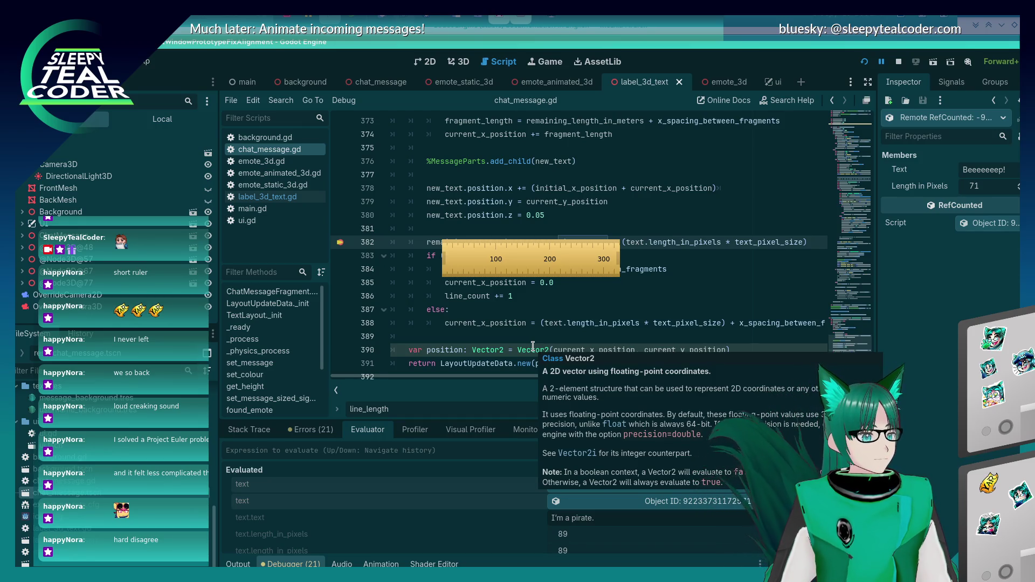
{"action": "key", "text": "alt+Tab"}
{"action": "key", "text": "Tab"}
{"action": "key", "text": "shift+Tab"}
{"action": "key", "text": "shift+Tab"}
{"action": "key", "text": "Tab"}
{"action": "key", "text": "Tab"}
{"action": "key", "text": "Tab"}
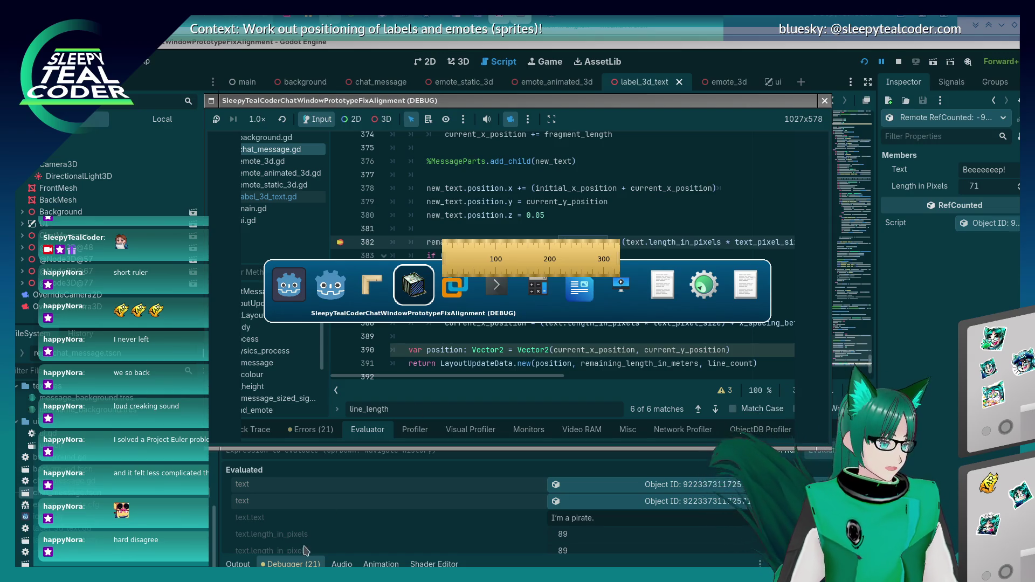
{"action": "key", "text": "Escape"}
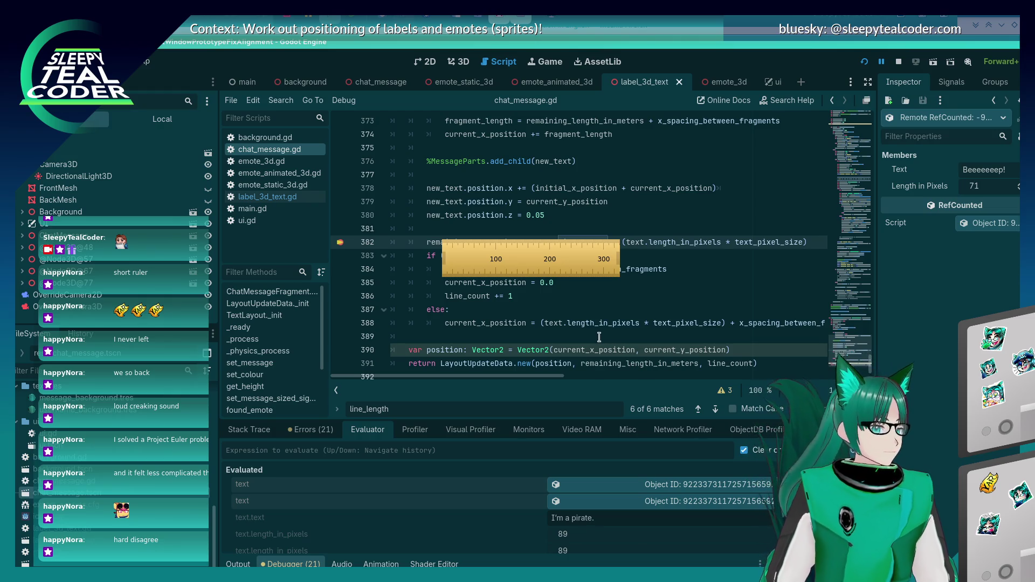
- Glance at the 3D scene view, then return to chat_message.gd
{"action": "mouse_move", "coordinate": [587, 345]}
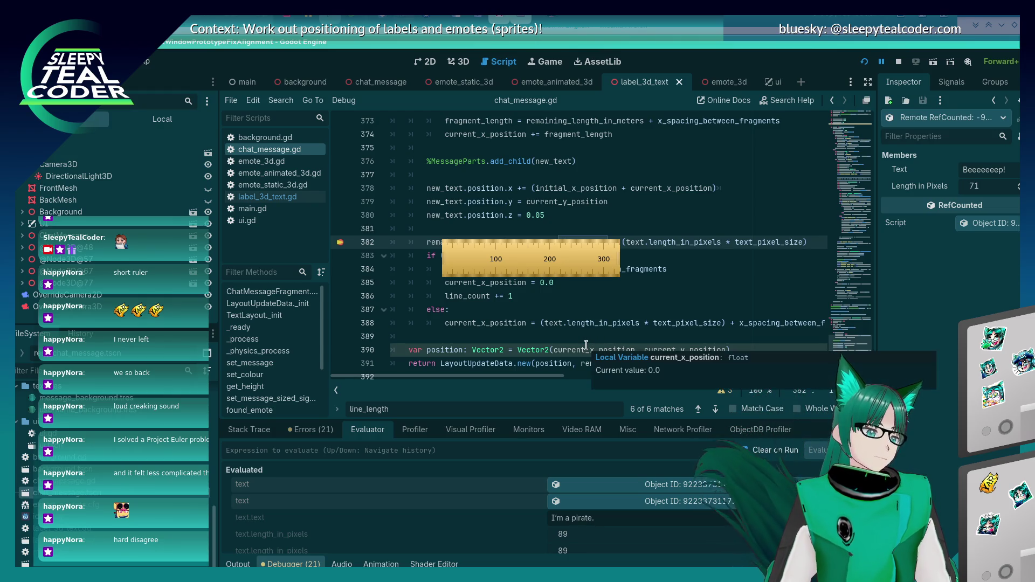
{"action": "scroll", "coordinate": [735, 320], "scroll_direction": "down", "scroll_amount": 1}
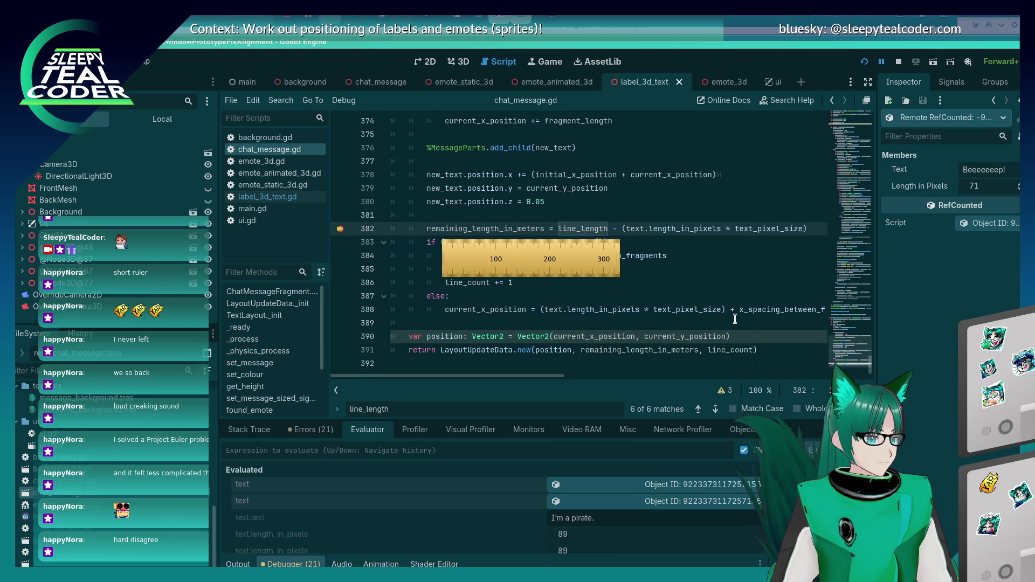
{"action": "scroll", "coordinate": [735, 318], "scroll_direction": "up", "scroll_amount": 1}
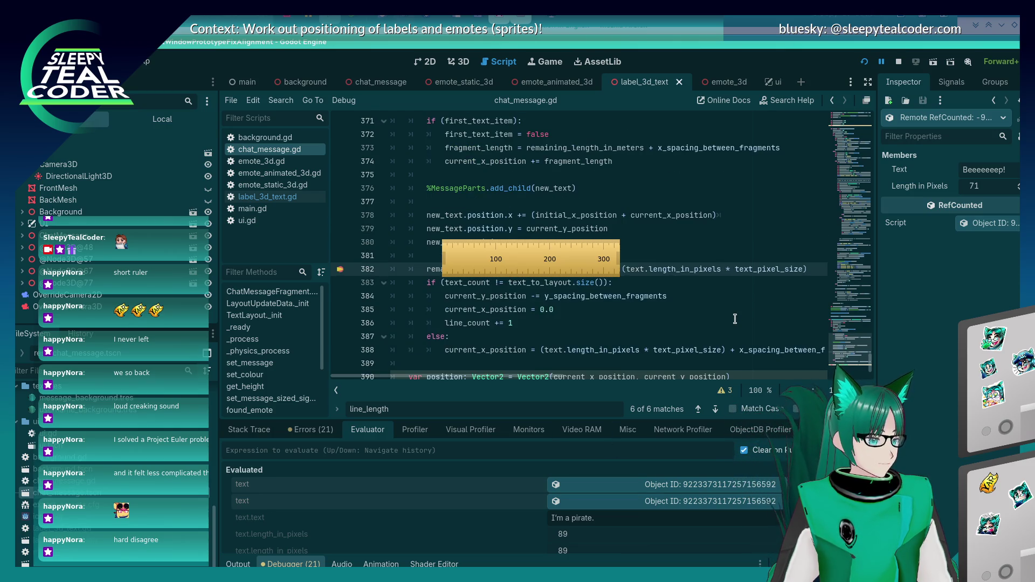
{"action": "scroll", "coordinate": [735, 319], "scroll_direction": "down", "scroll_amount": 1}
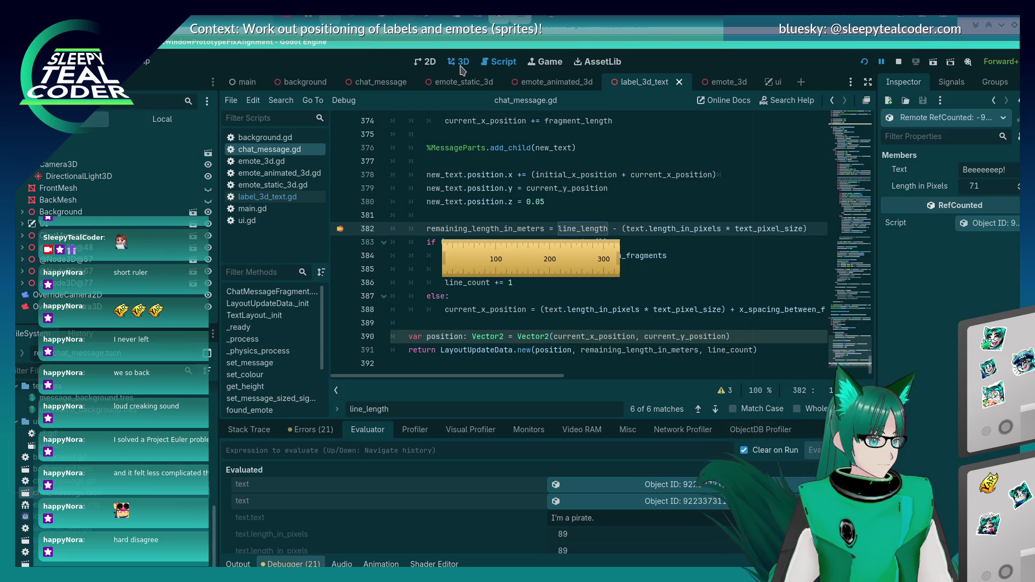
{"action": "left_click", "coordinate": [460, 63]}
{"action": "left_click", "coordinate": [505, 63]}
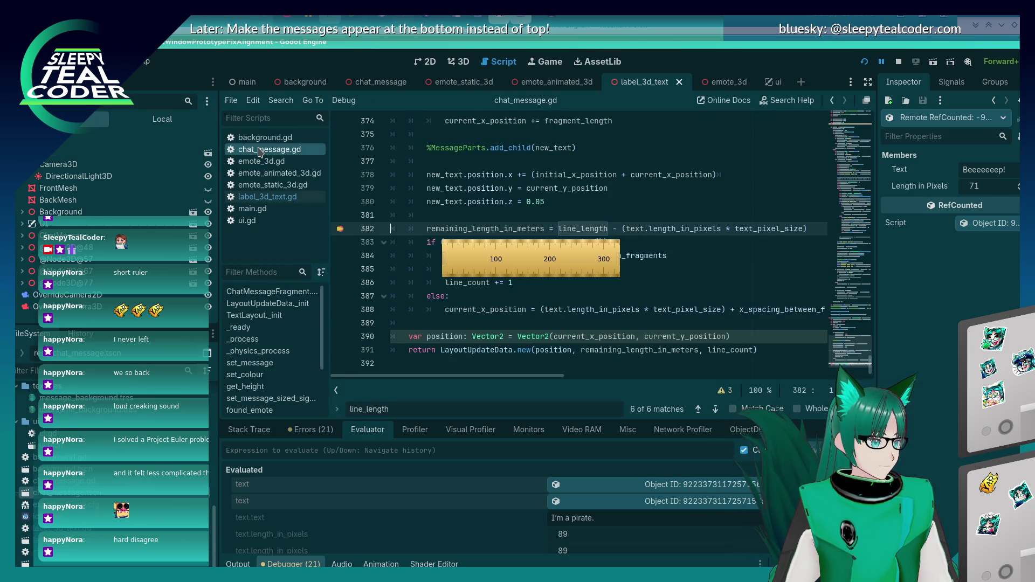
- Find the wrapping loop and add a breakpoint at line 292, where characters join new_fragment_text
{"action": "scroll", "coordinate": [676, 259], "scroll_direction": "up", "scroll_amount": 10}
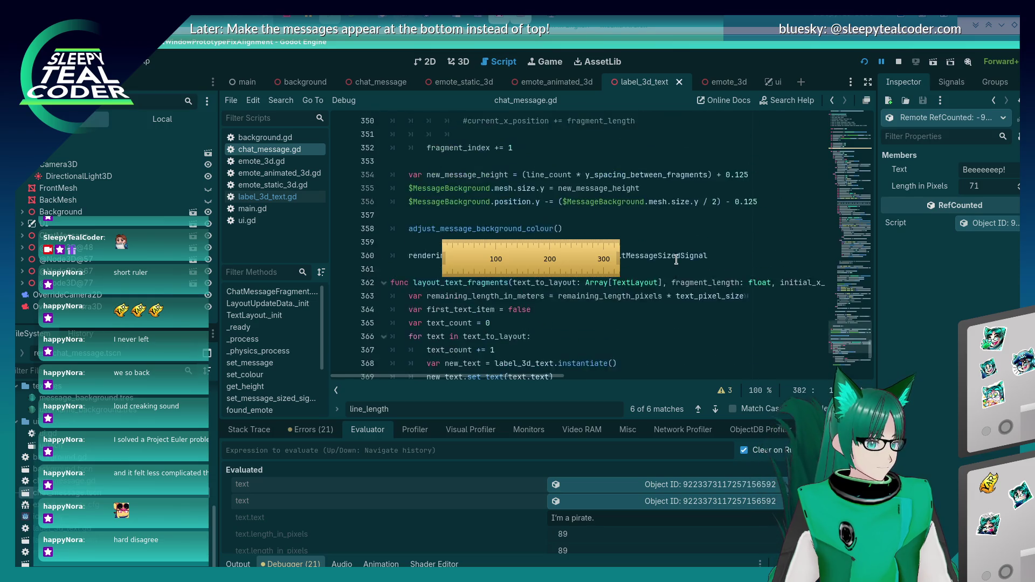
{"action": "scroll", "coordinate": [676, 260], "scroll_direction": "up", "scroll_amount": 6}
{"action": "scroll", "coordinate": [676, 261], "scroll_direction": "down", "scroll_amount": 8}
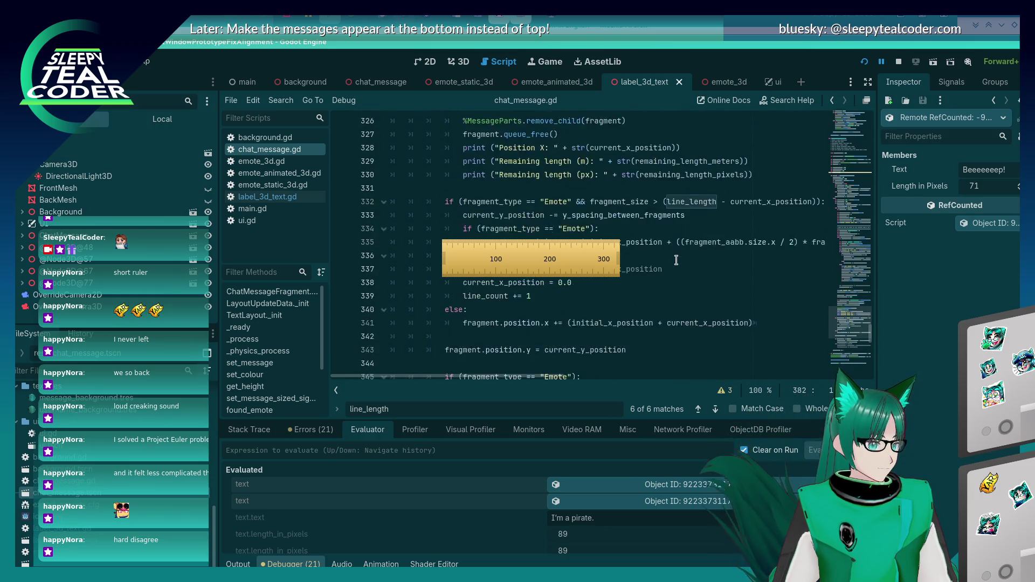
{"action": "scroll", "coordinate": [676, 260], "scroll_direction": "down", "scroll_amount": 8}
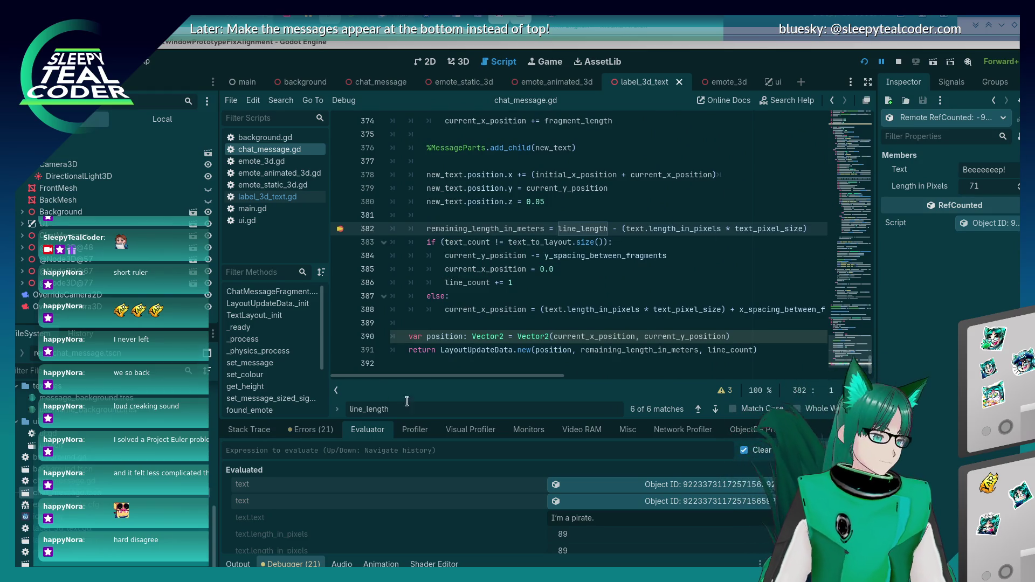
{"action": "scroll", "coordinate": [517, 281], "scroll_direction": "up", "scroll_amount": 5}
{"action": "scroll", "coordinate": [524, 283], "scroll_direction": "up", "scroll_amount": 9}
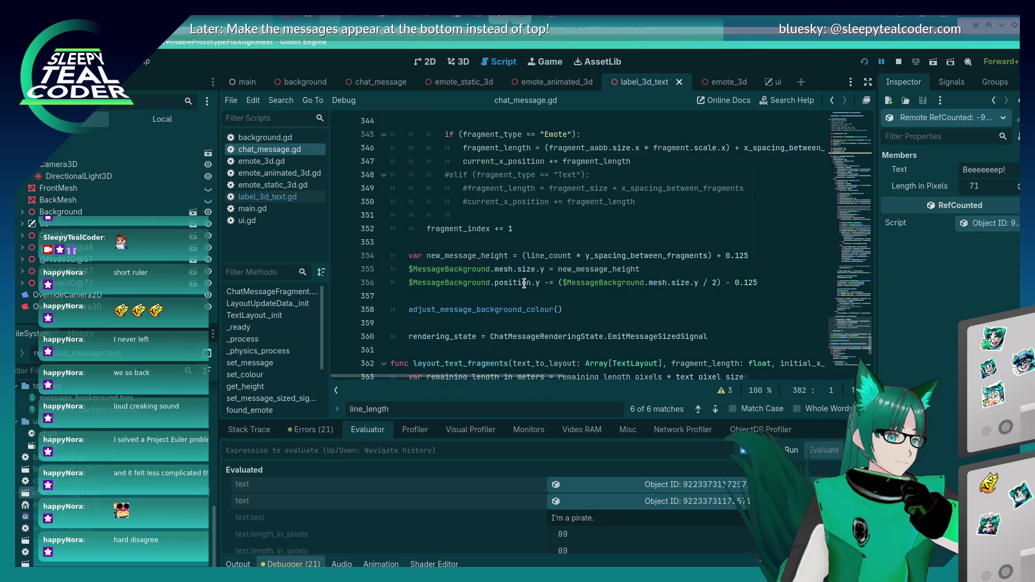
{"action": "scroll", "coordinate": [524, 284], "scroll_direction": "up", "scroll_amount": 2}
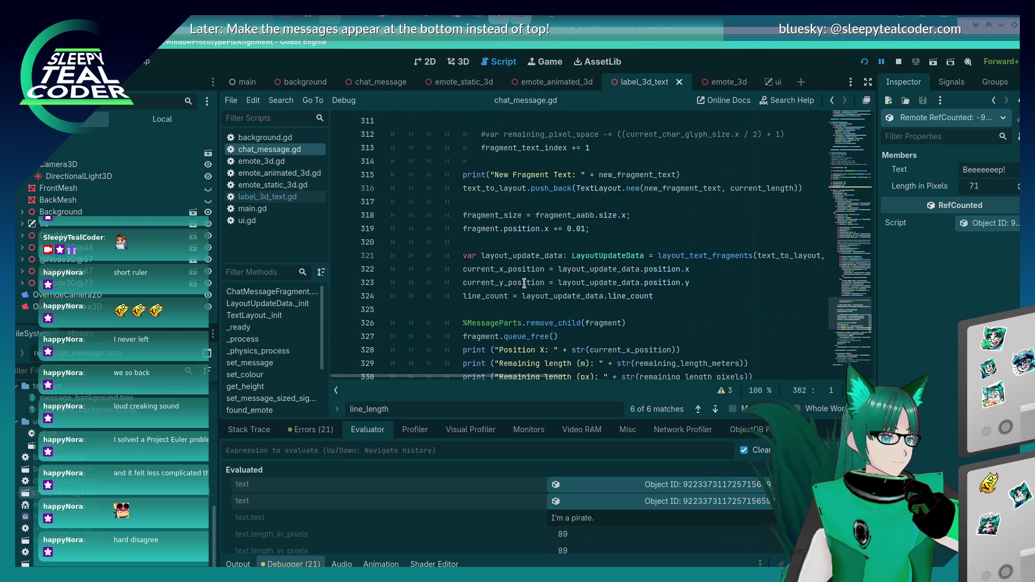
{"action": "scroll", "coordinate": [524, 283], "scroll_direction": "up", "scroll_amount": 9}
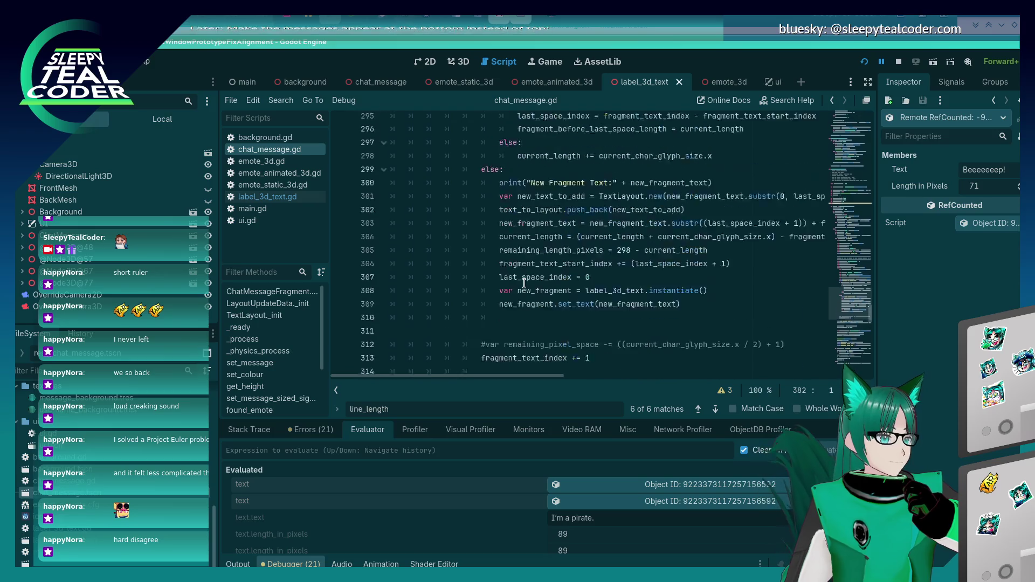
{"action": "scroll", "coordinate": [524, 283], "scroll_direction": "up", "scroll_amount": 3}
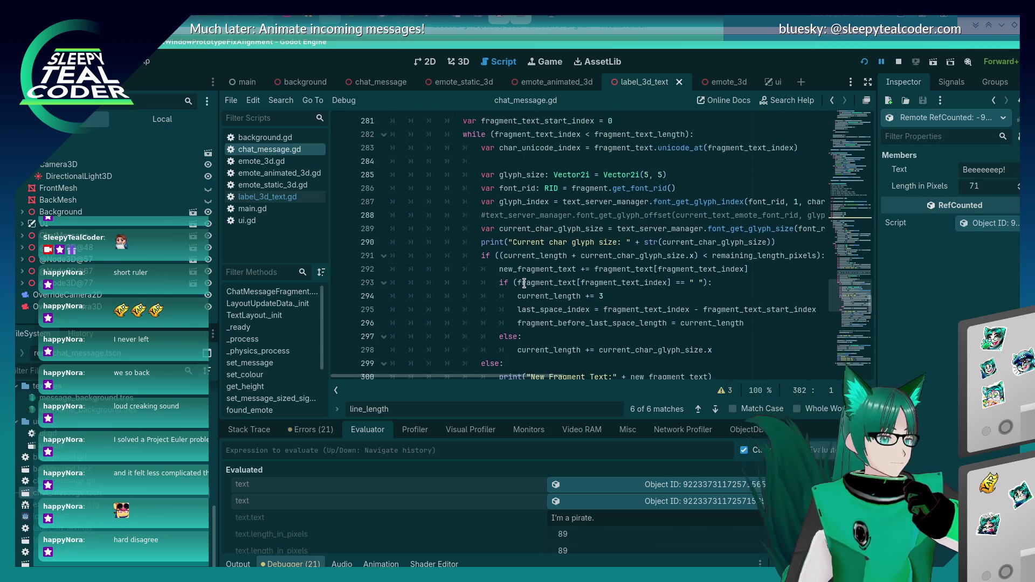
{"action": "scroll", "coordinate": [524, 282], "scroll_direction": "down", "scroll_amount": 1}
{"action": "mouse_move", "coordinate": [547, 377]}
{"action": "left_mouse_down"}
{"action": "mouse_move", "coordinate": [587, 380]}
{"action": "mouse_move", "coordinate": [540, 379]}
{"action": "left_mouse_up"}
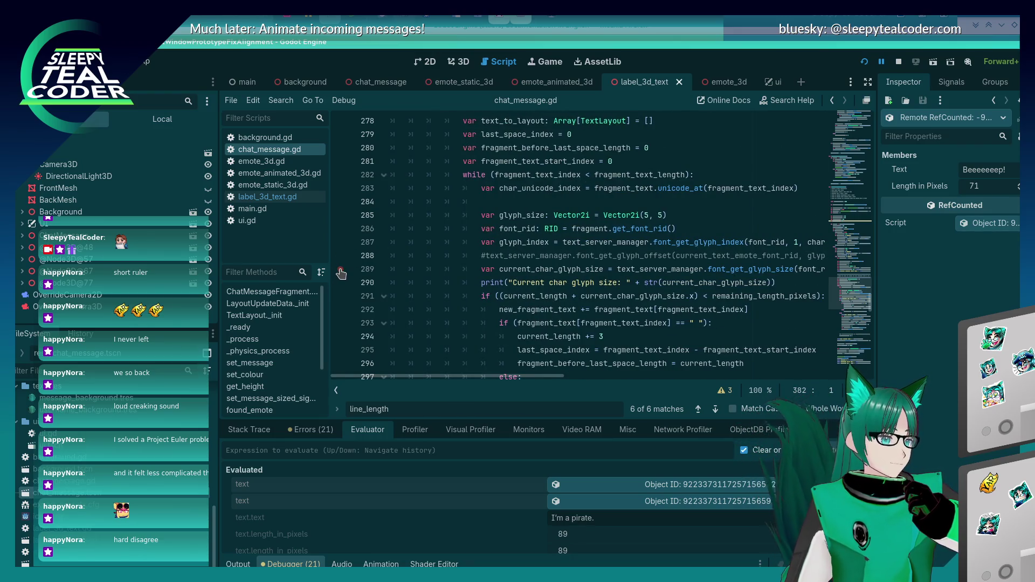
{"action": "scroll", "coordinate": [355, 220], "scroll_direction": "up", "scroll_amount": 1}
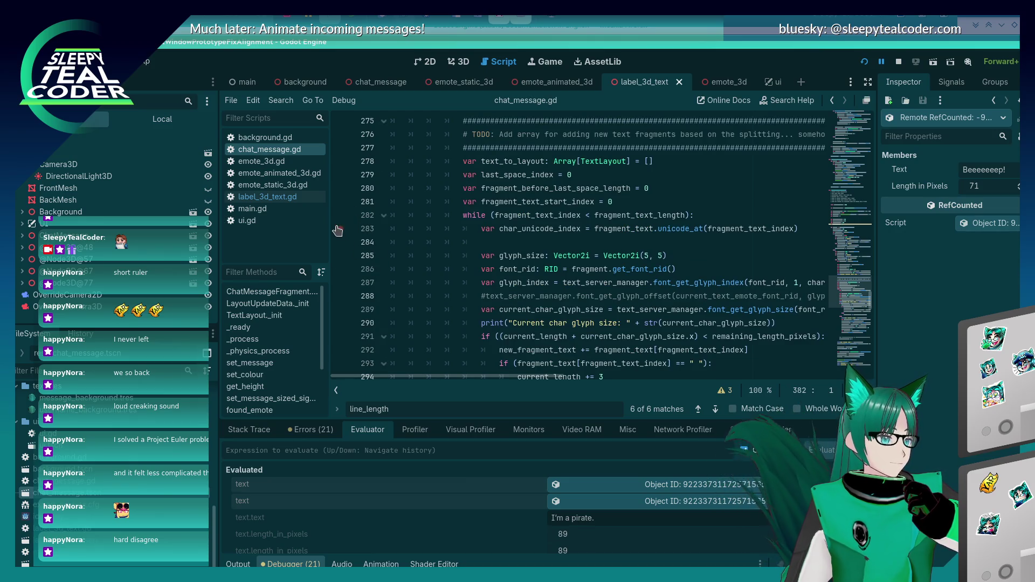
{"action": "scroll", "coordinate": [369, 246], "scroll_direction": "up", "scroll_amount": 3}
{"action": "scroll", "coordinate": [381, 255], "scroll_direction": "down", "scroll_amount": 5}
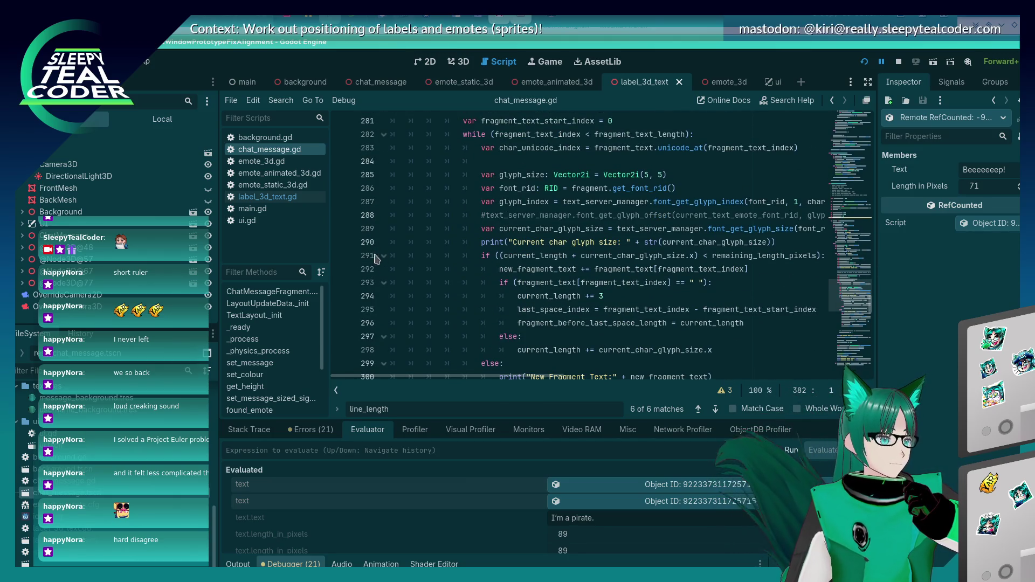
{"action": "left_click", "coordinate": [342, 270]}
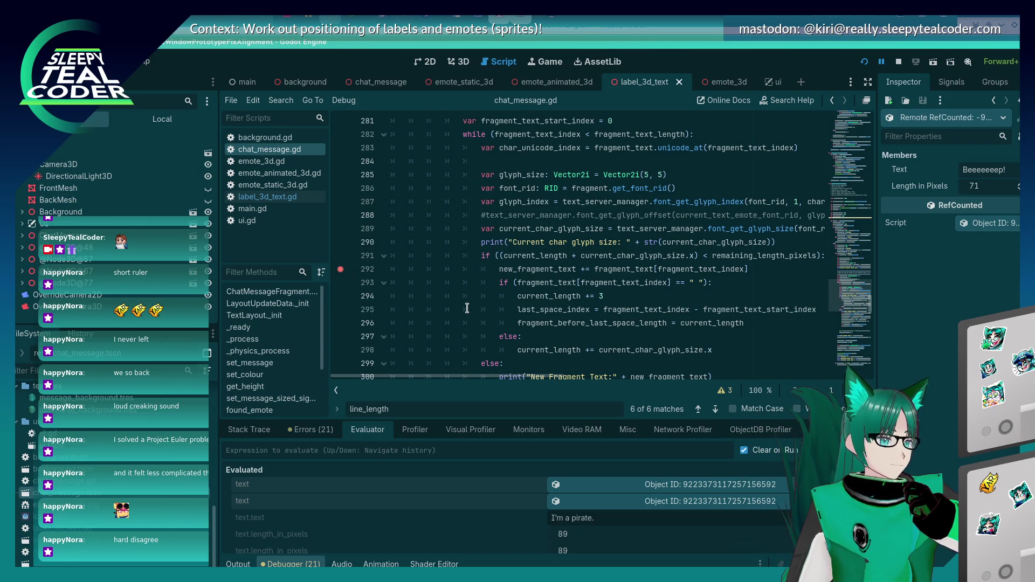
- Move the breakpoint from line 292 to the 'New Fragment Text:' print on line 300
{"action": "scroll", "coordinate": [466, 308], "scroll_direction": "down", "scroll_amount": 1}
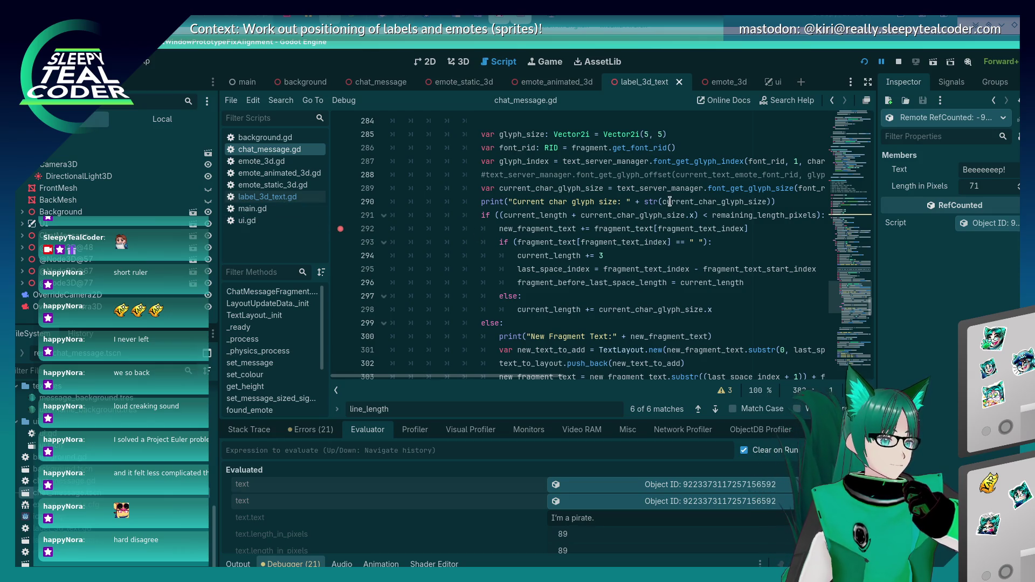
{"action": "left_click", "coordinate": [340, 228]}
{"action": "scroll", "coordinate": [414, 274], "scroll_direction": "down", "scroll_amount": 2}
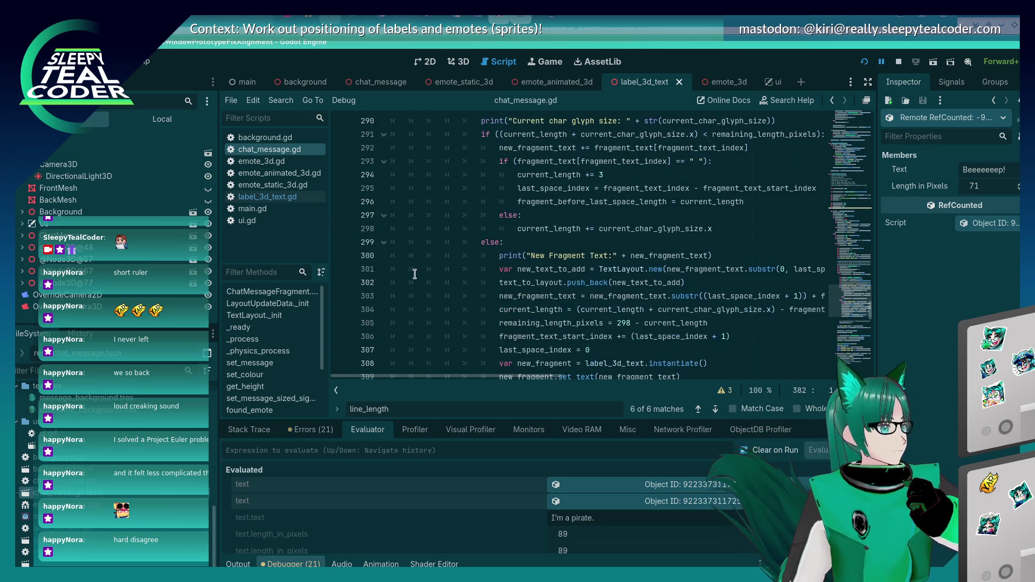
{"action": "left_click", "coordinate": [340, 256]}
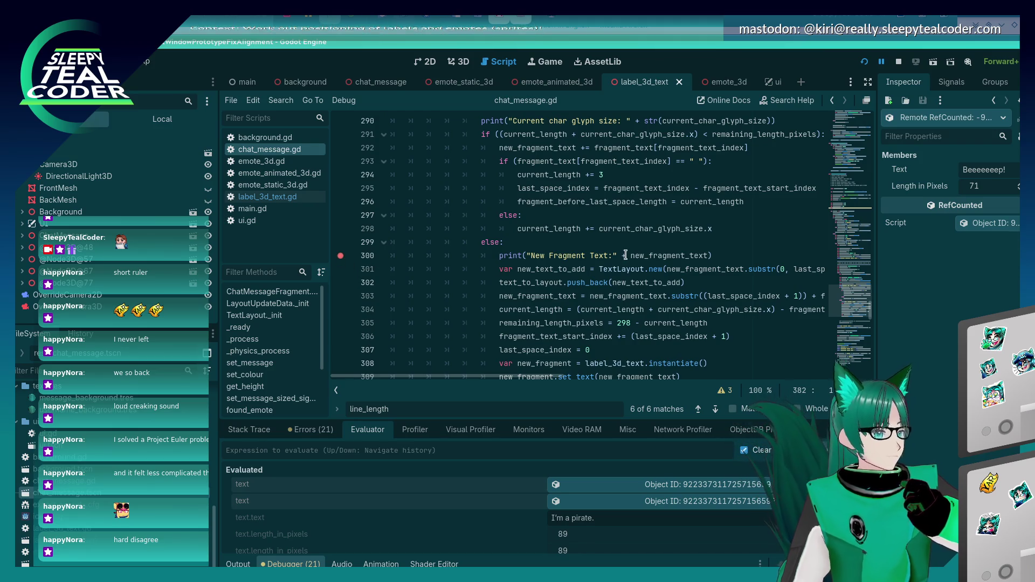
- Check the printed fragment and glyph size log in the game's debug output, then return
{"action": "key", "text": "alt+Tab"}
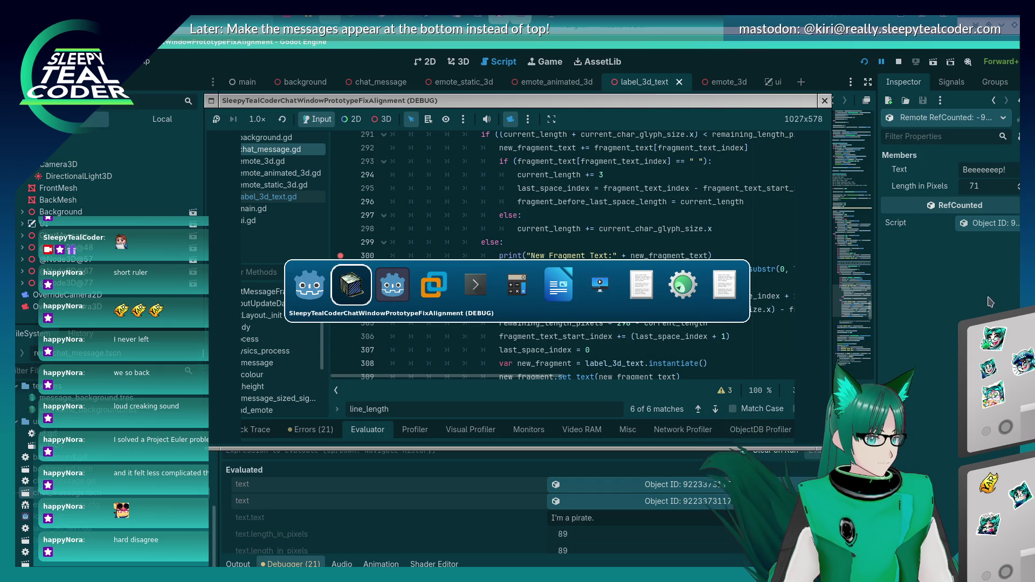
{"action": "left_click", "coordinate": [238, 564]}
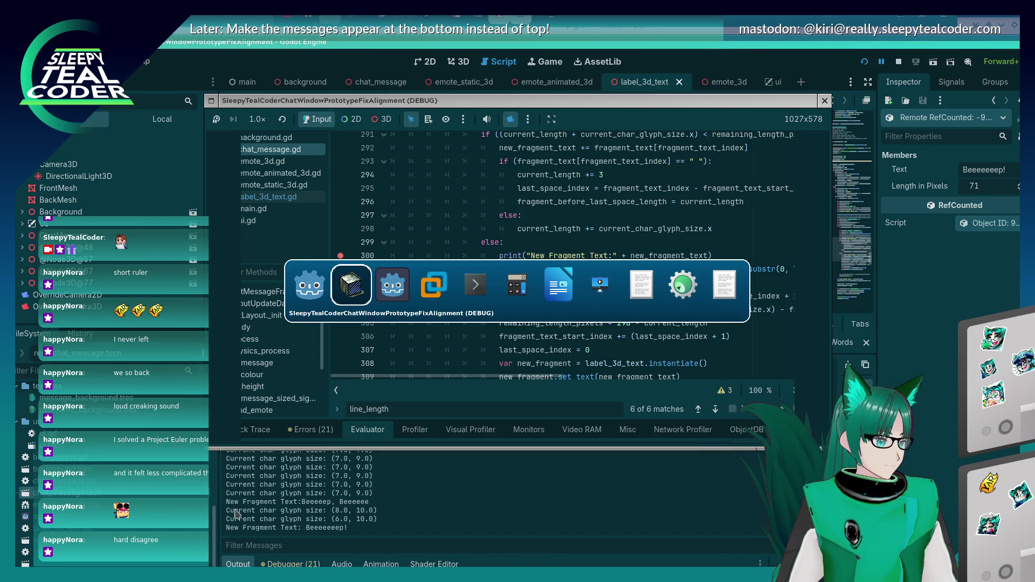
{"action": "left_click", "coordinate": [290, 564]}
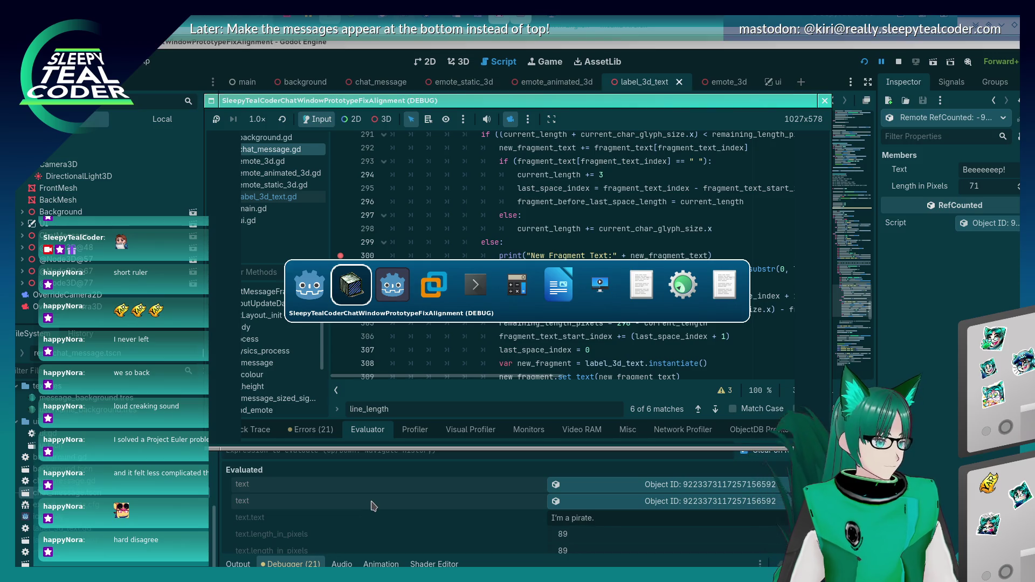
{"action": "key", "text": "alt+Tab"}
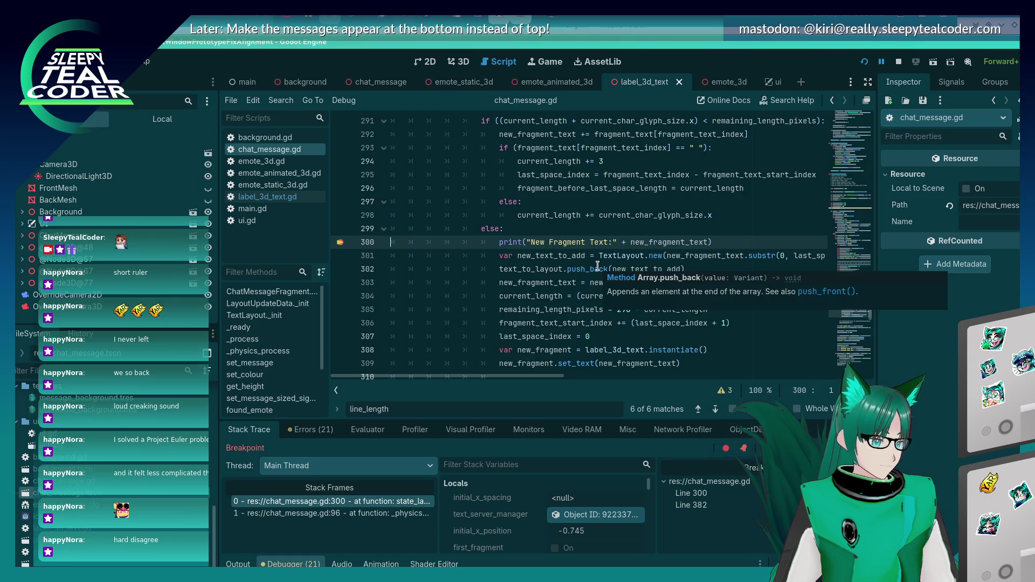
- Continue execution and remove the breakpoint at line 382
{"action": "scroll", "coordinate": [671, 307], "scroll_direction": "up", "scroll_amount": 2}
{"action": "mouse_move", "coordinate": [667, 323]}
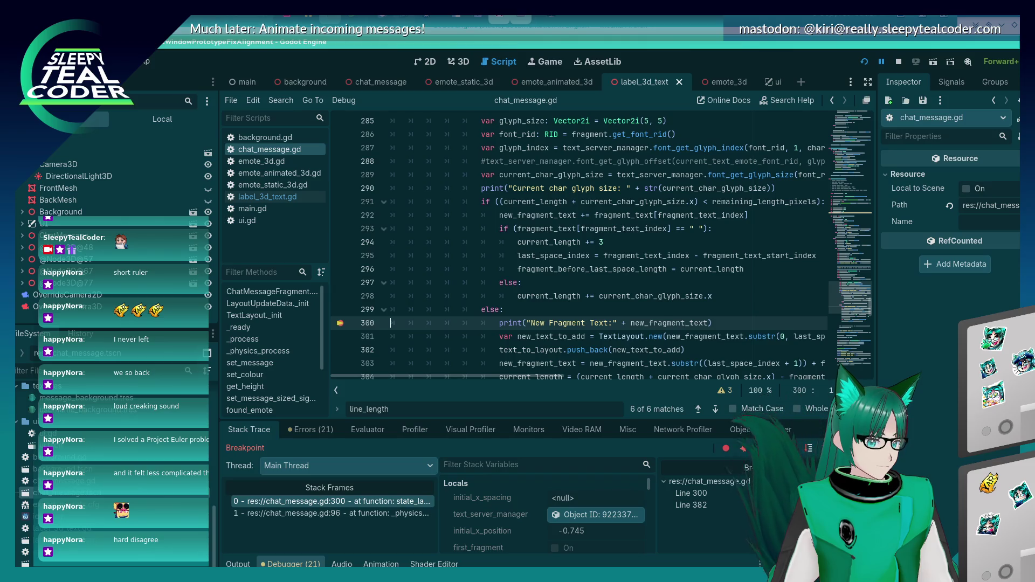
{"action": "key", "text": "F12"}
{"action": "left_click", "coordinate": [339, 242]}
- Continue to the line 300 break, inspect new_fragment_text, then resume the game
{"action": "key", "text": "F12"}
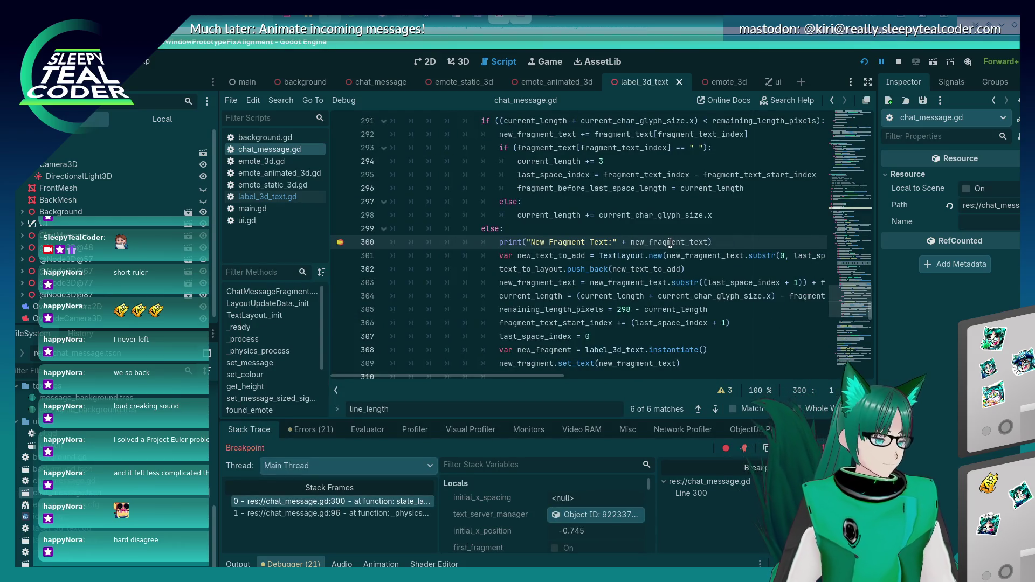
{"action": "mouse_move", "coordinate": [670, 242]}
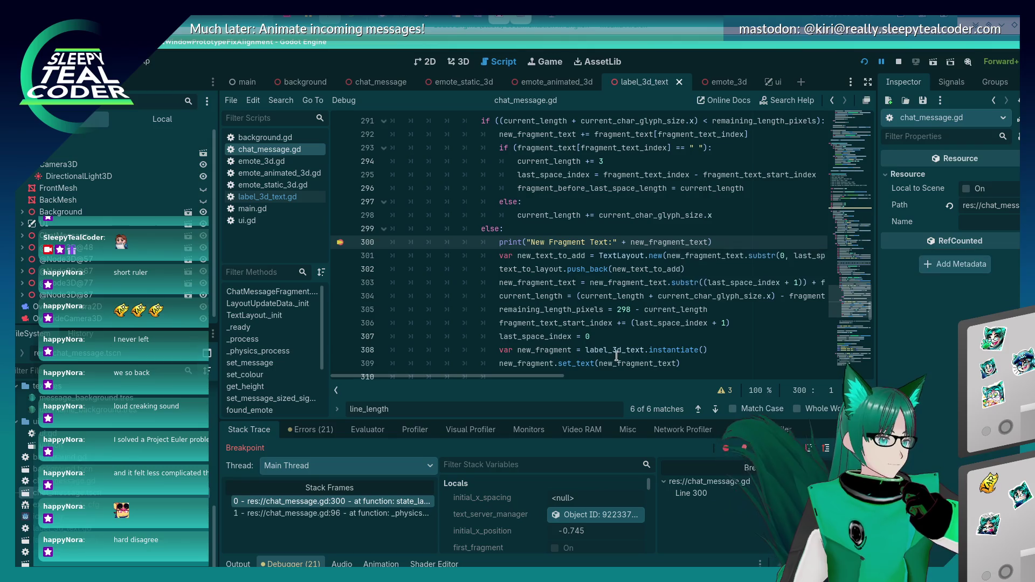
{"action": "scroll", "coordinate": [616, 356], "scroll_direction": "up", "scroll_amount": 2}
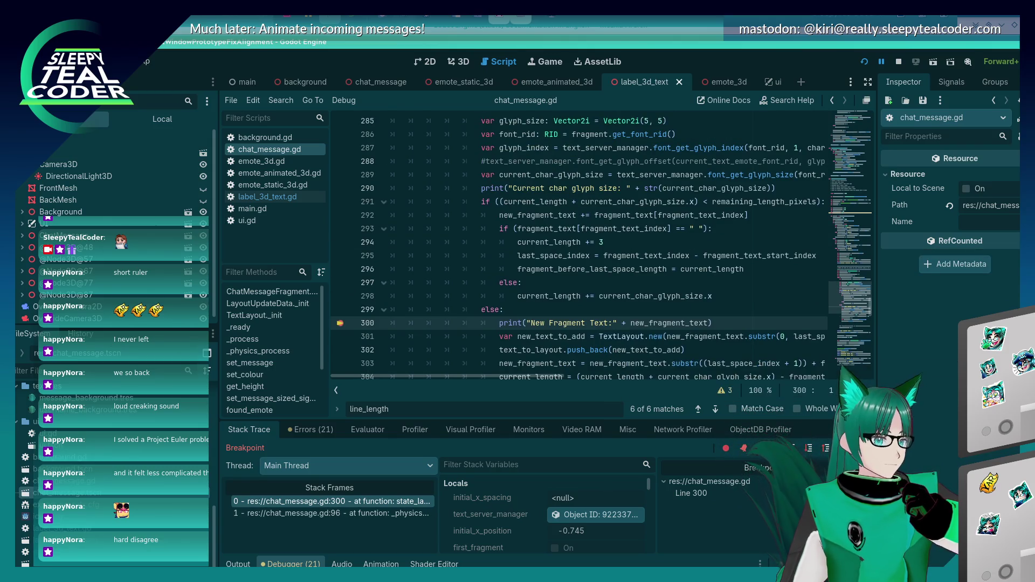
{"action": "scroll", "coordinate": [649, 252], "scroll_direction": "down", "scroll_amount": 2}
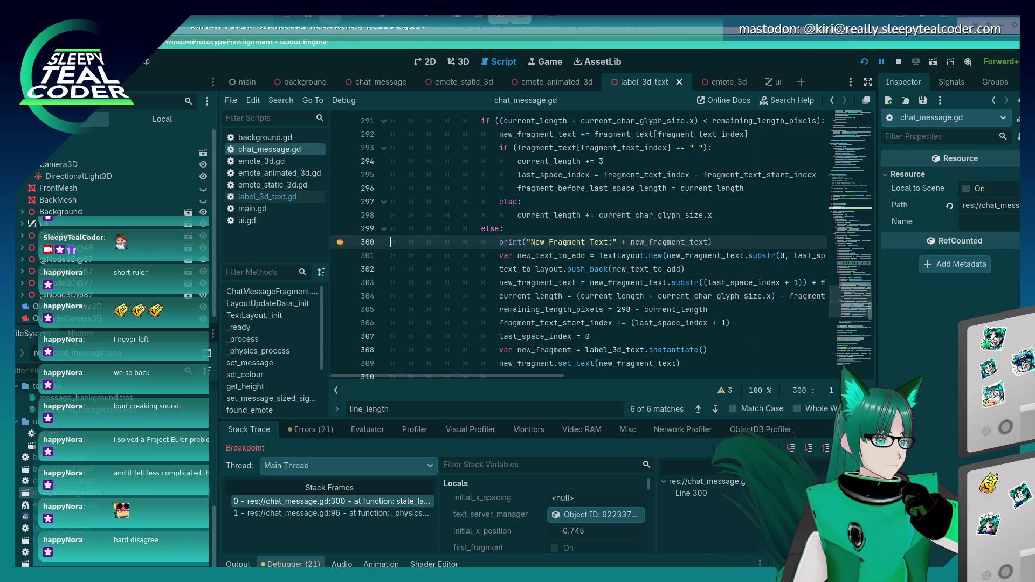
{"action": "key", "text": "F12"}
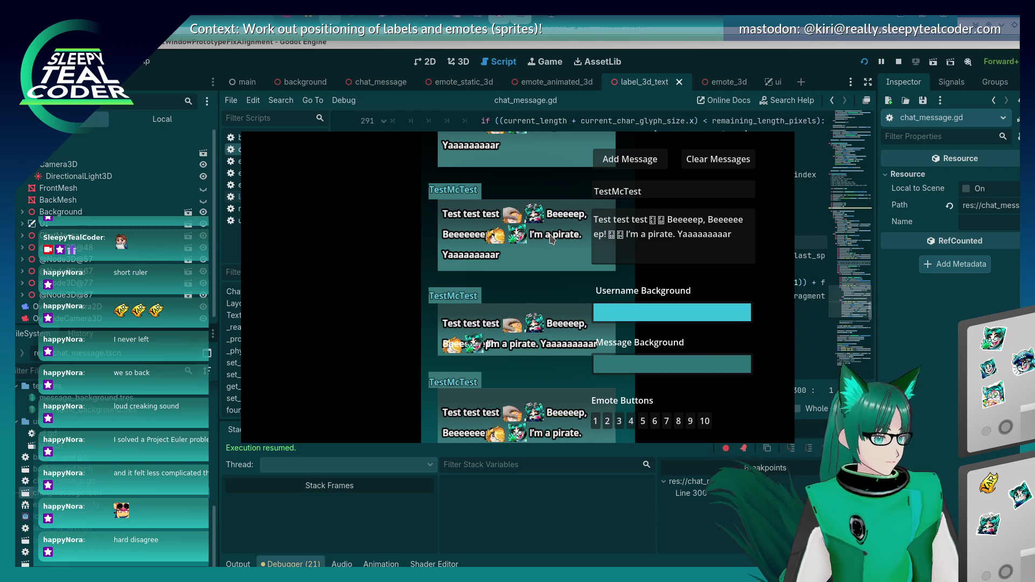
- Lay the screen ruler across the top chat message's wrapped line, reading 39 px
{"action": "key", "text": "alt+Tab"}
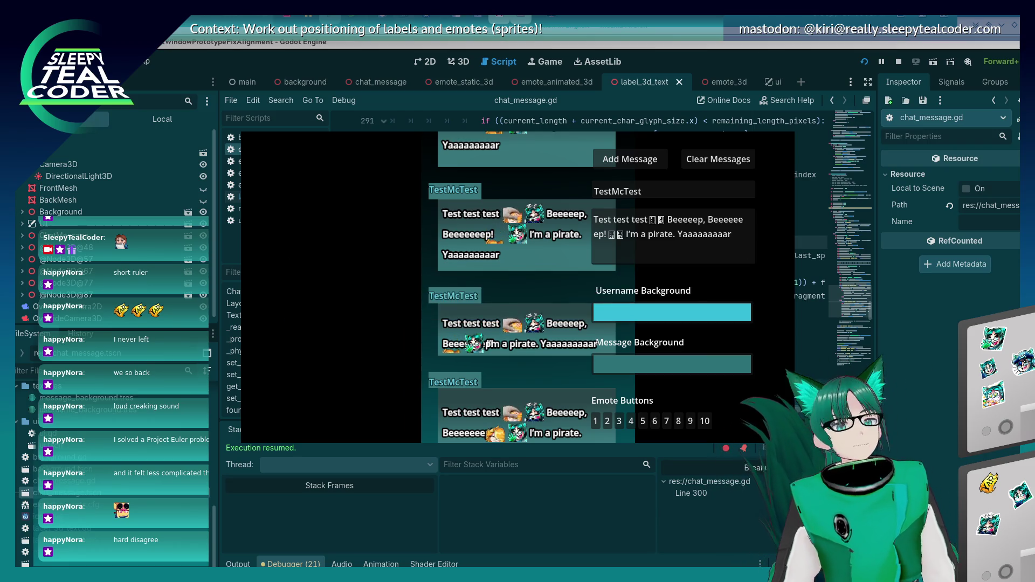
{"action": "left_click_drag", "start_coordinate": [647, 294], "coordinate": [576, 255]}
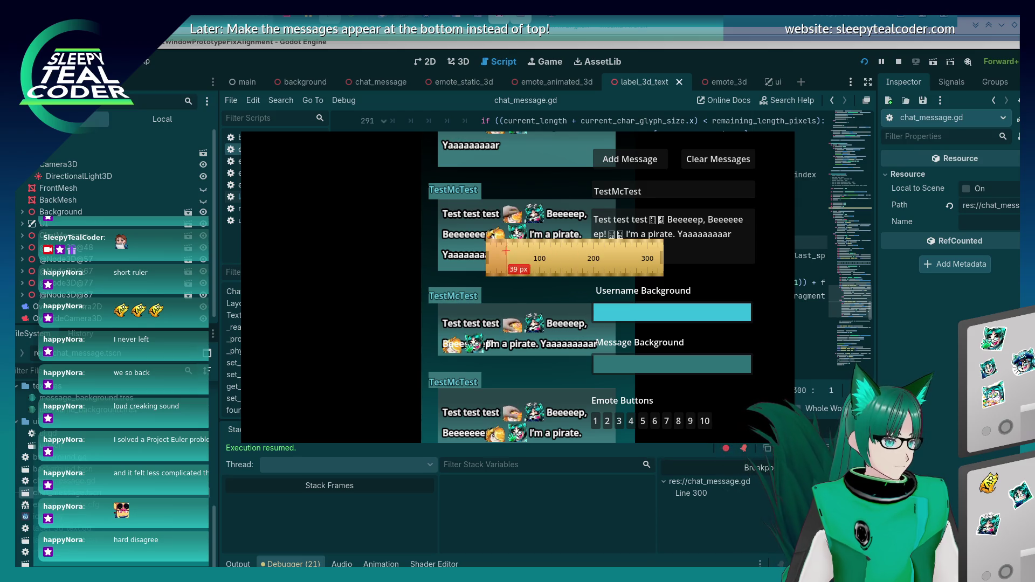
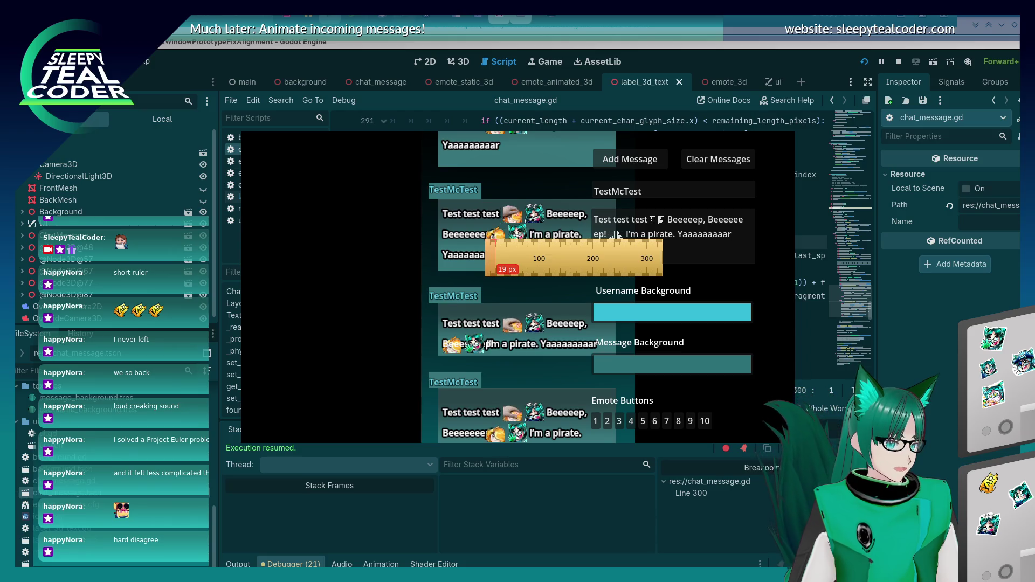
- Change the placeholder glyph width on line 285 to 6, giving Vector2i(6, 5)
{"action": "mouse_move", "coordinate": [496, 241]}
{"action": "left_mouse_down"}
{"action": "mouse_move", "coordinate": [456, 242]}
{"action": "mouse_move", "coordinate": [495, 242]}
{"action": "left_mouse_up"}
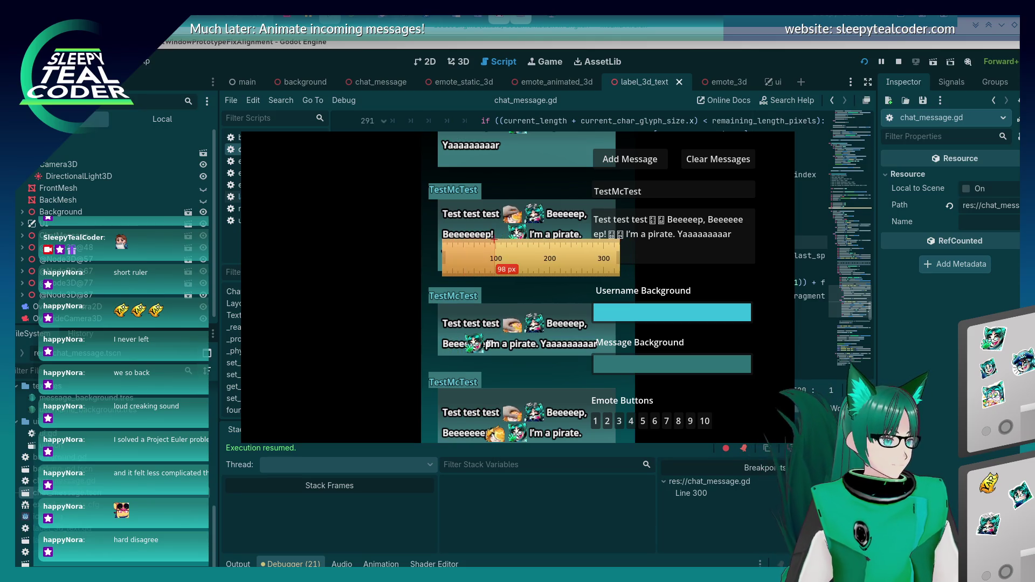
{"action": "mouse_move", "coordinate": [495, 253]}
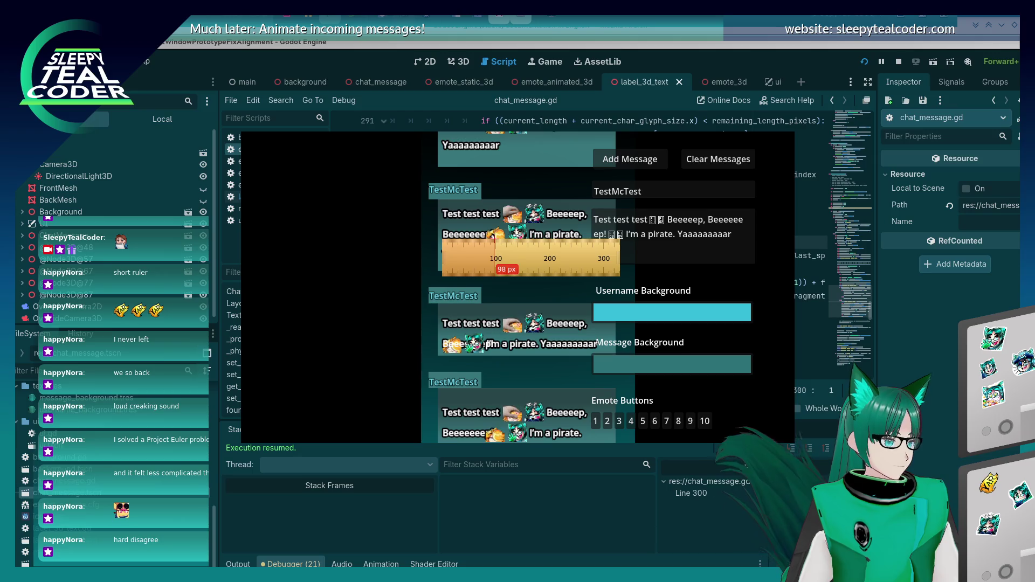
{"action": "key", "text": "alt+Tab"}
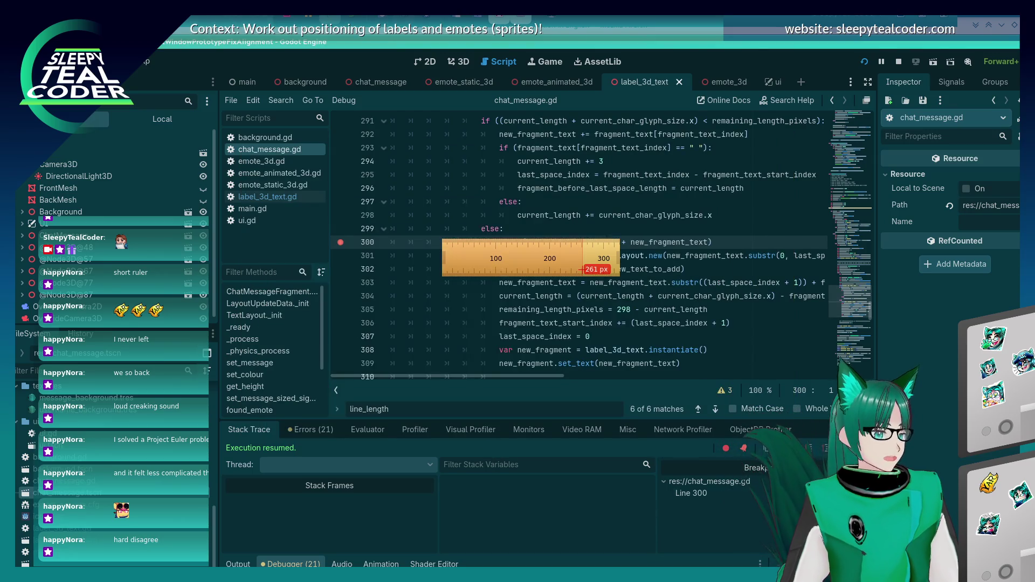
{"action": "scroll", "coordinate": [601, 225], "scroll_direction": "up", "scroll_amount": 4}
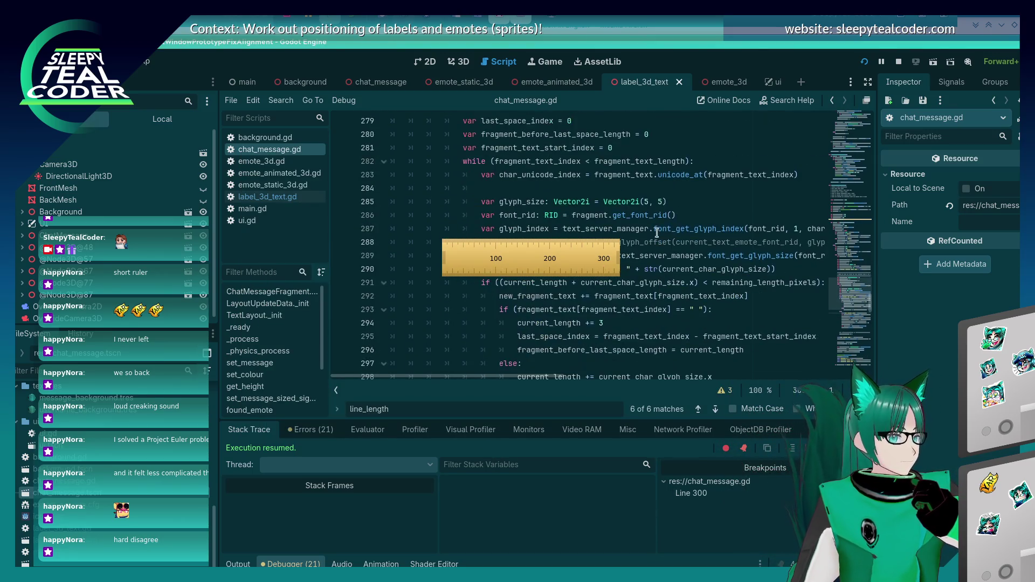
{"action": "left_click", "coordinate": [646, 202]}
{"action": "type", "text": "6"}
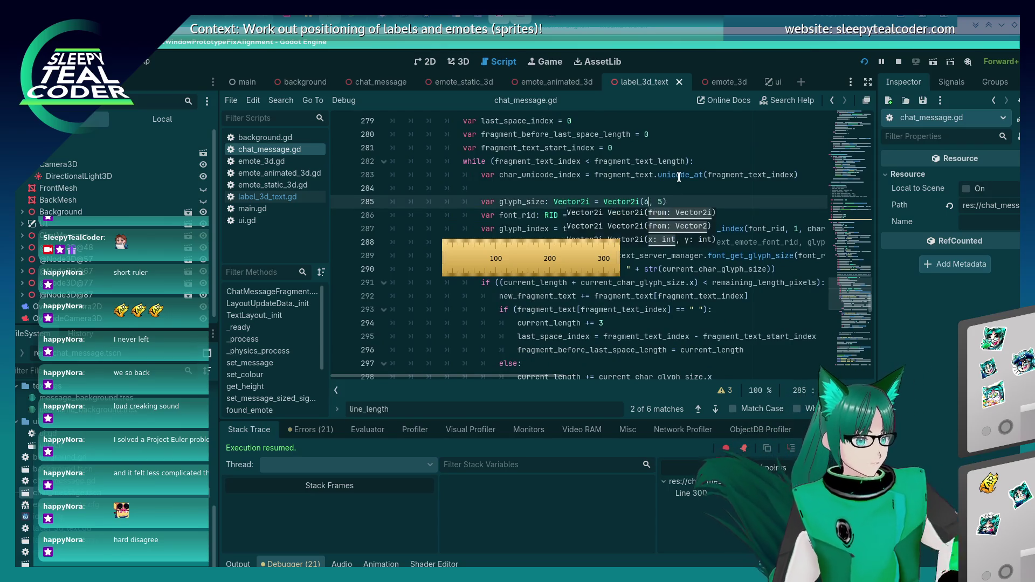
- Add a test message in the running game, remove the line 300 breakpoint and resume
{"action": "key", "text": "alt+Tab"}
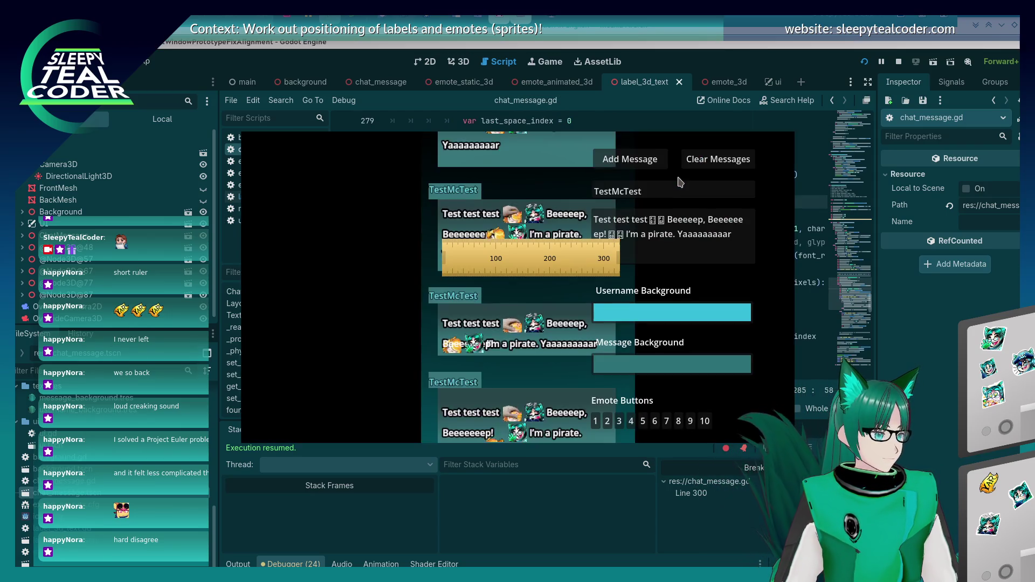
{"action": "left_click", "coordinate": [622, 161]}
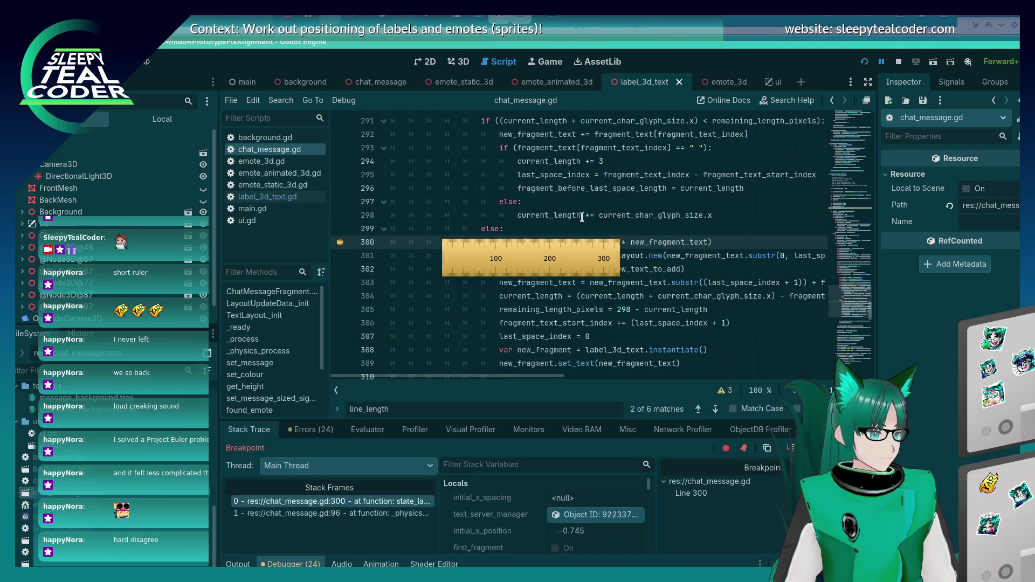
{"action": "left_click", "coordinate": [340, 242]}
{"action": "key", "text": "F12"}
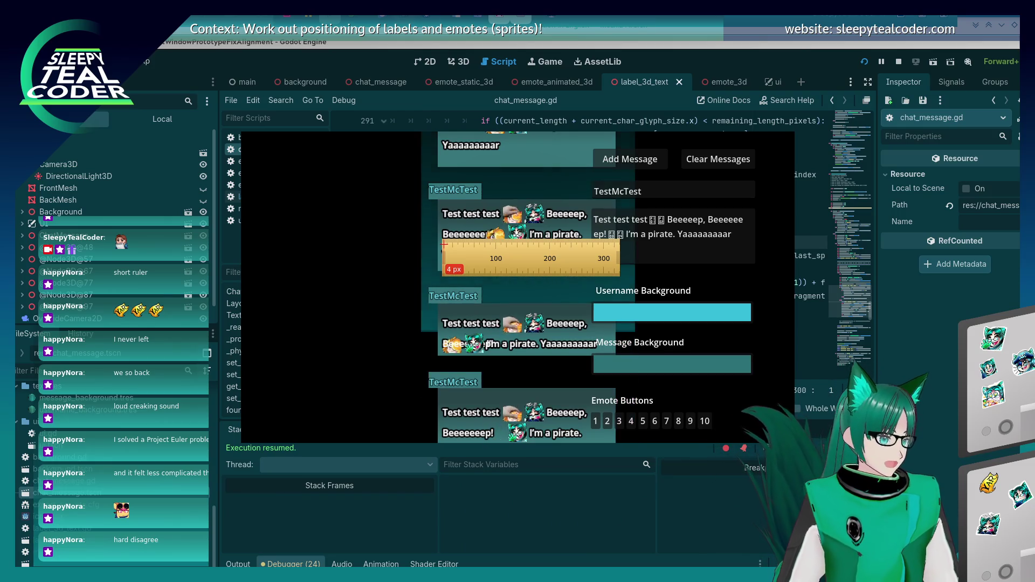
- Switch in-game picking to 3D nodes and pick a mesh in the running game
{"action": "key", "text": "alt+Tab"}
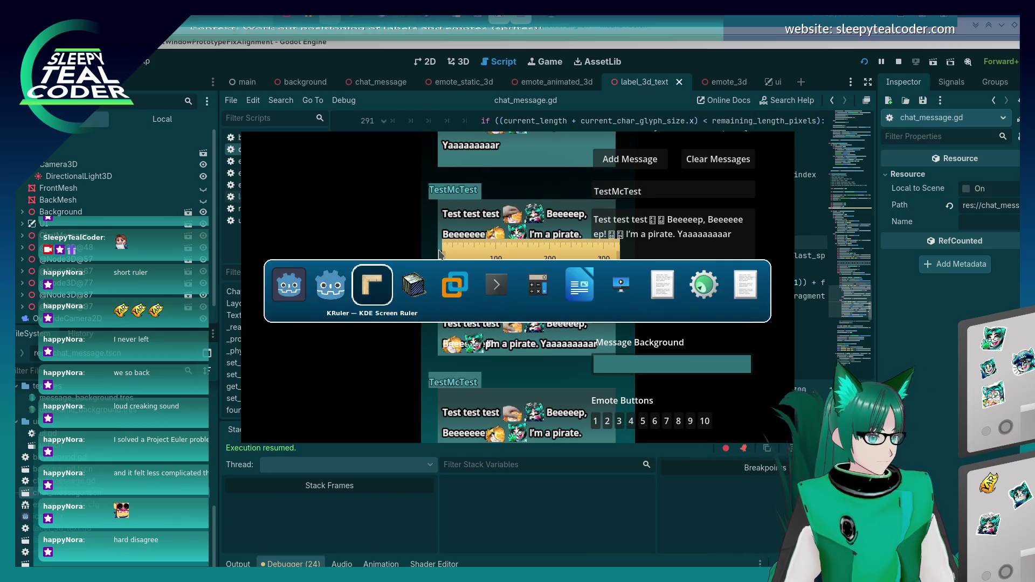
{"action": "left_click", "coordinate": [383, 119]}
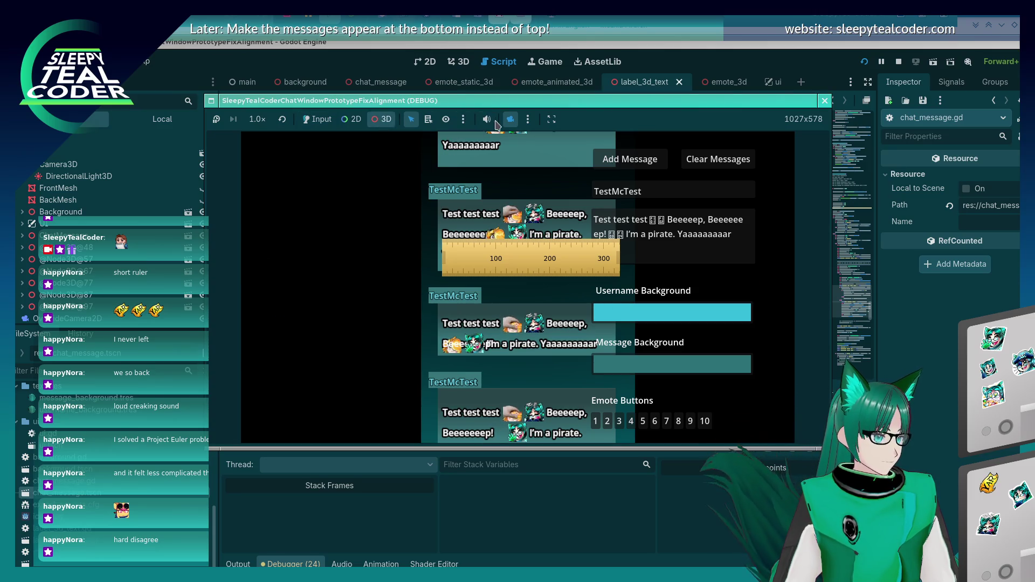
{"action": "left_click", "coordinate": [510, 119]}
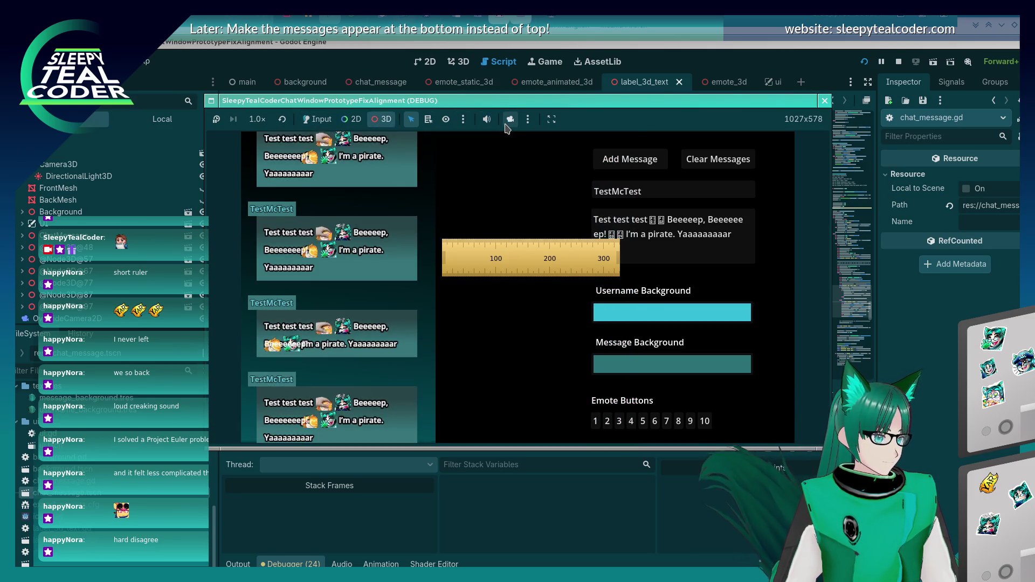
{"action": "left_click", "coordinate": [375, 242]}
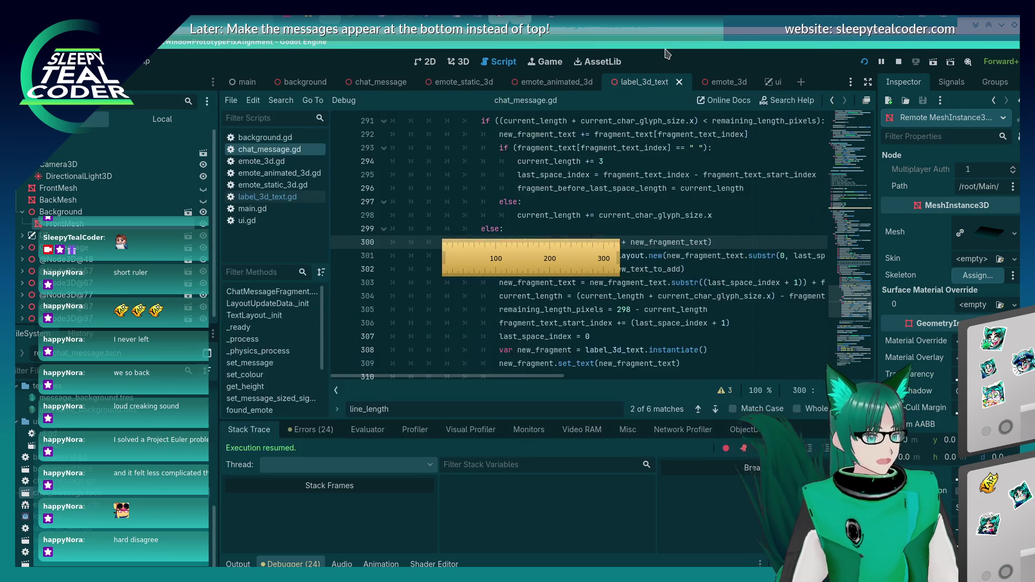
- Change line 285's glyph size to Vector2i(7, 5) and add another test message in-game
{"action": "key", "text": "alt+Tab"}
{"action": "left_click_drag", "start_coordinate": [562, 268], "coordinate": [577, 371]}
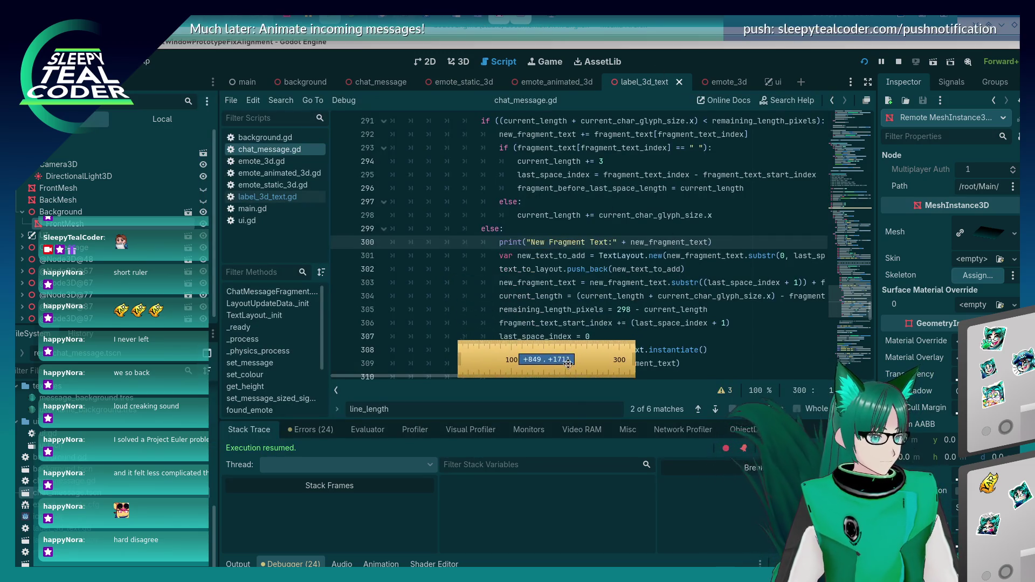
{"action": "scroll", "coordinate": [682, 281], "scroll_direction": "up", "scroll_amount": 1}
{"action": "scroll", "coordinate": [682, 281], "scroll_direction": "up", "scroll_amount": 5}
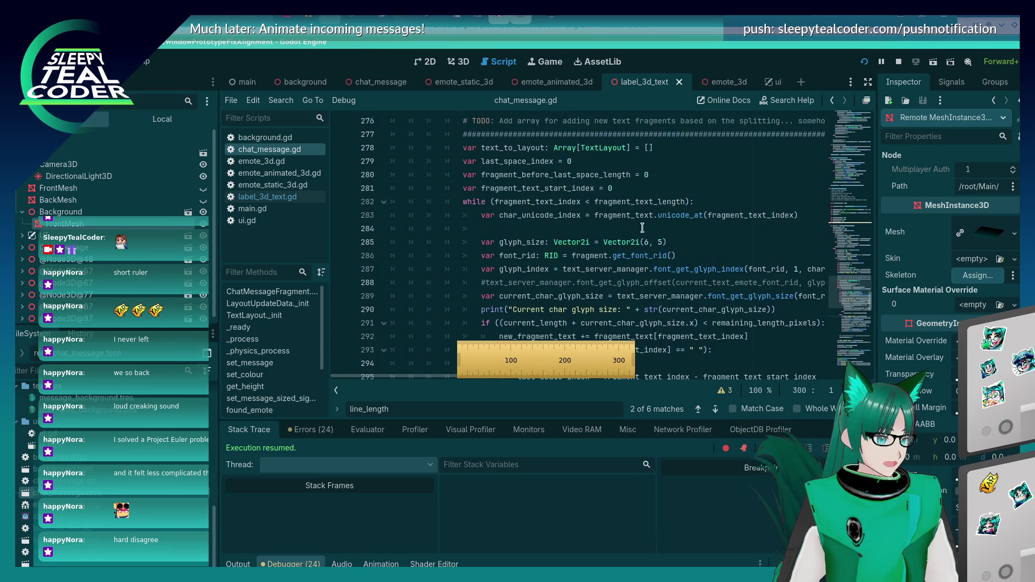
{"action": "left_click", "coordinate": [643, 242]}
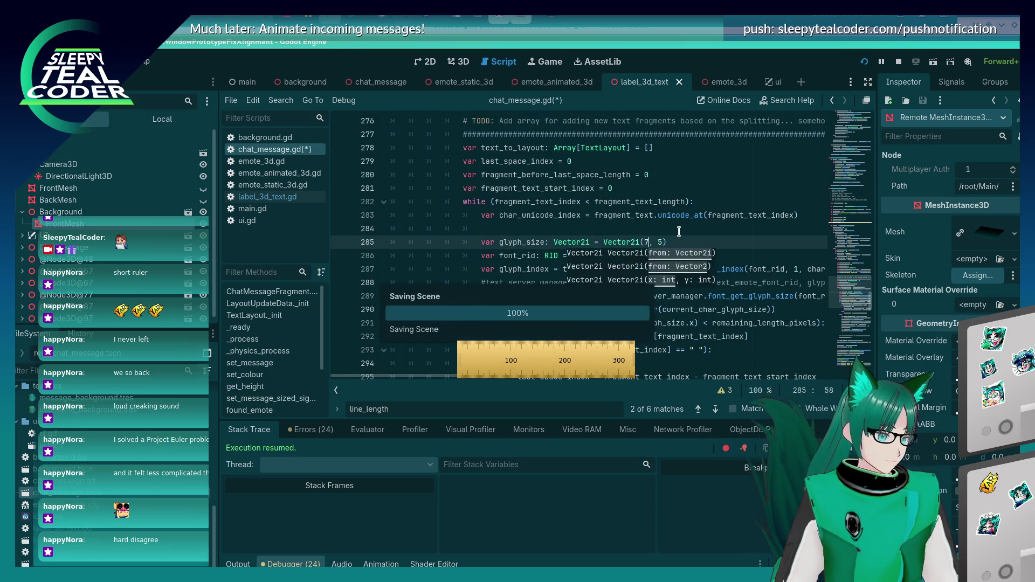
{"action": "key", "text": "alt+Tab"}
{"action": "left_click", "coordinate": [620, 162]}
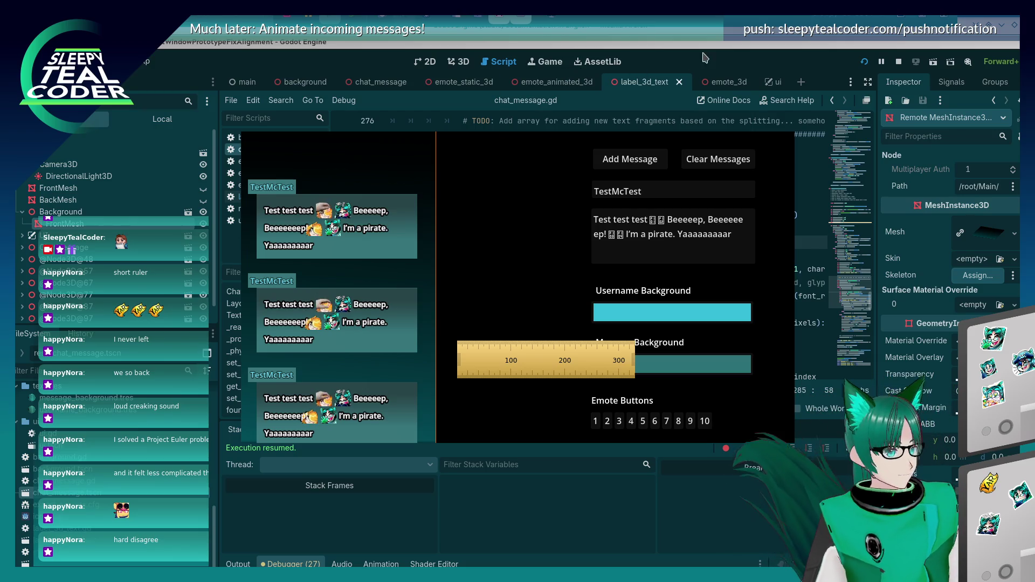
- Rerun the project and post a message with '!!!!' appended after 'ep'
{"action": "key", "text": "alt+Tab"}
{"action": "key", "text": "F5"}
{"action": "left_click", "coordinate": [605, 161]}
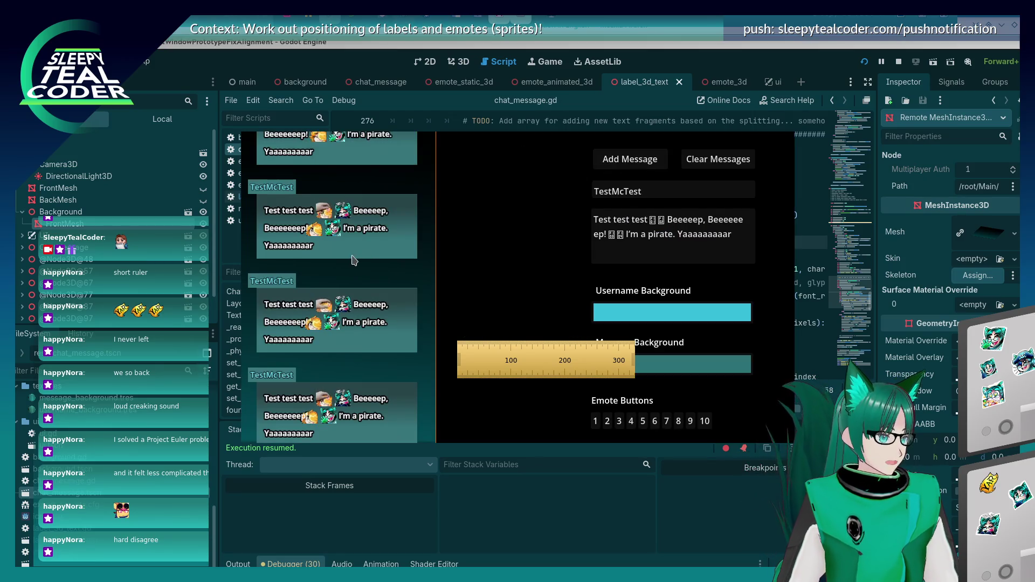
{"action": "scroll", "coordinate": [353, 257], "scroll_direction": "down", "scroll_amount": 2}
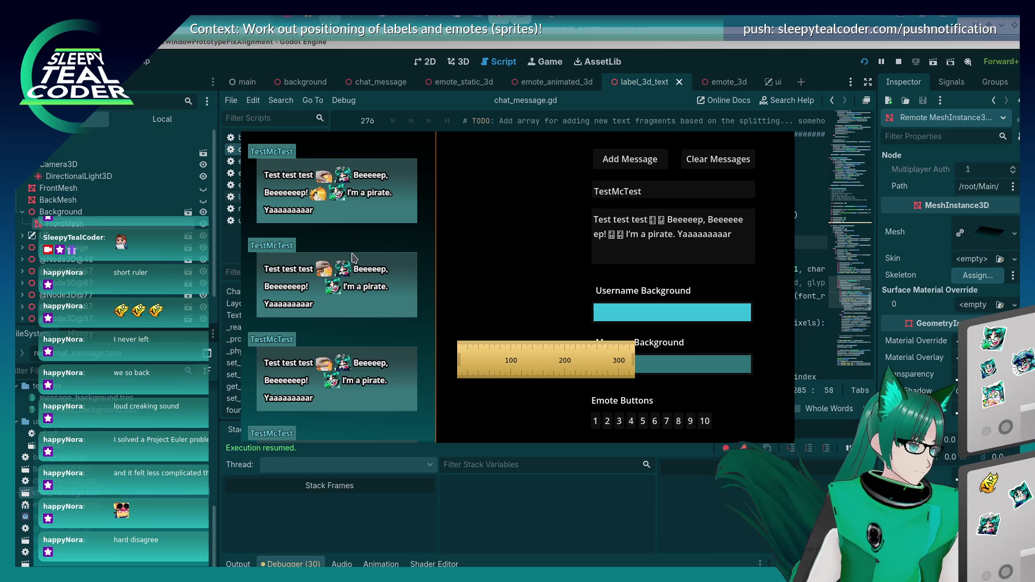
{"action": "left_click", "coordinate": [604, 234]}
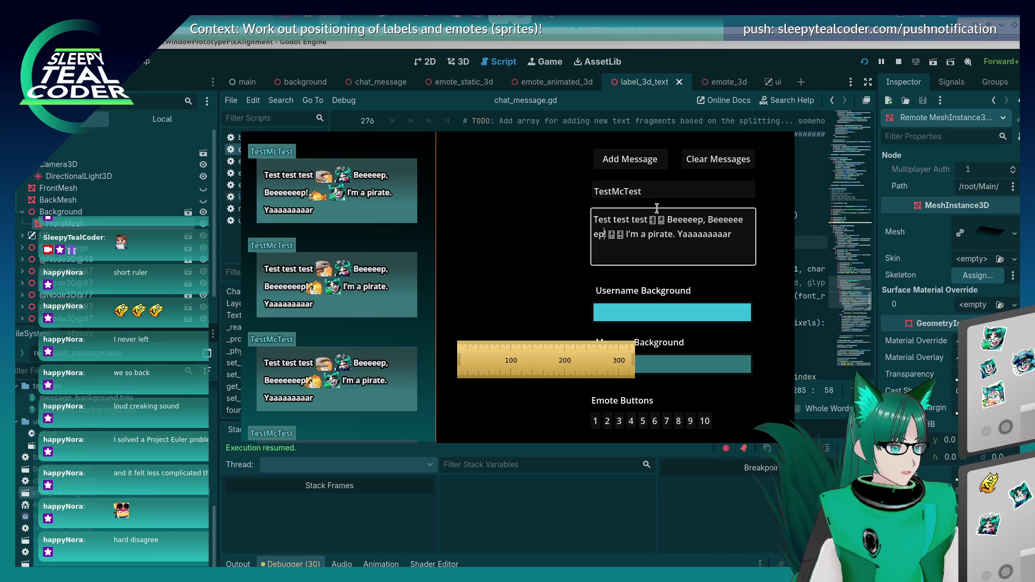
{"action": "type", "text": "!!!!"}
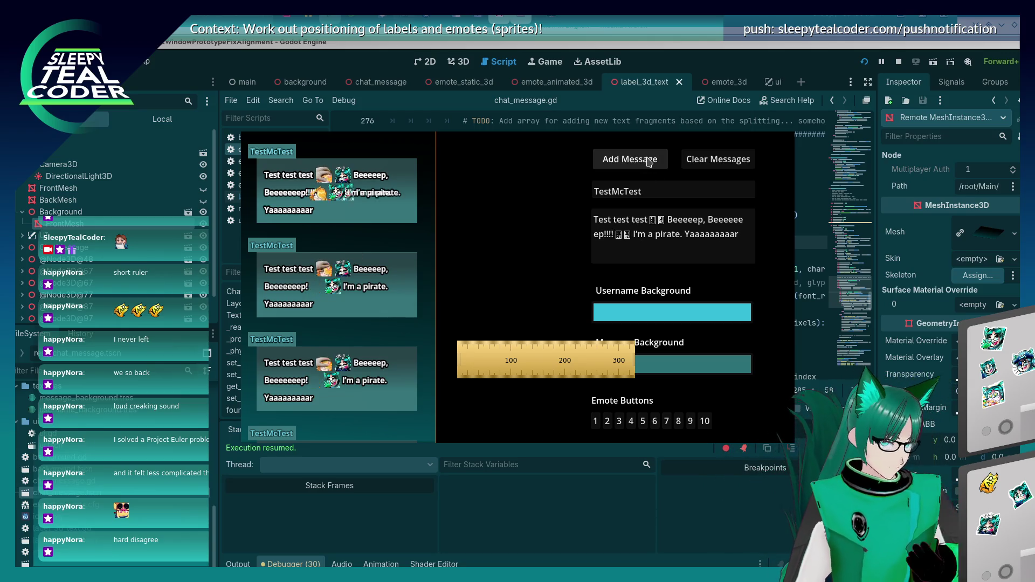
{"action": "left_click", "coordinate": [630, 159]}
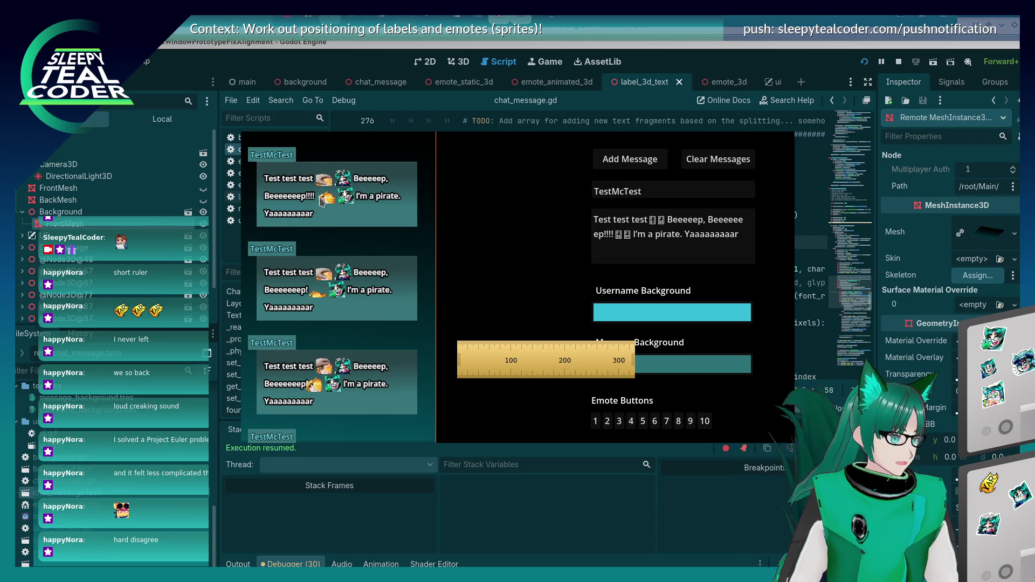
- Trim the exclamation marks so the message ends in 'ep!!' and post it
{"action": "key", "text": "alt+Tab"}
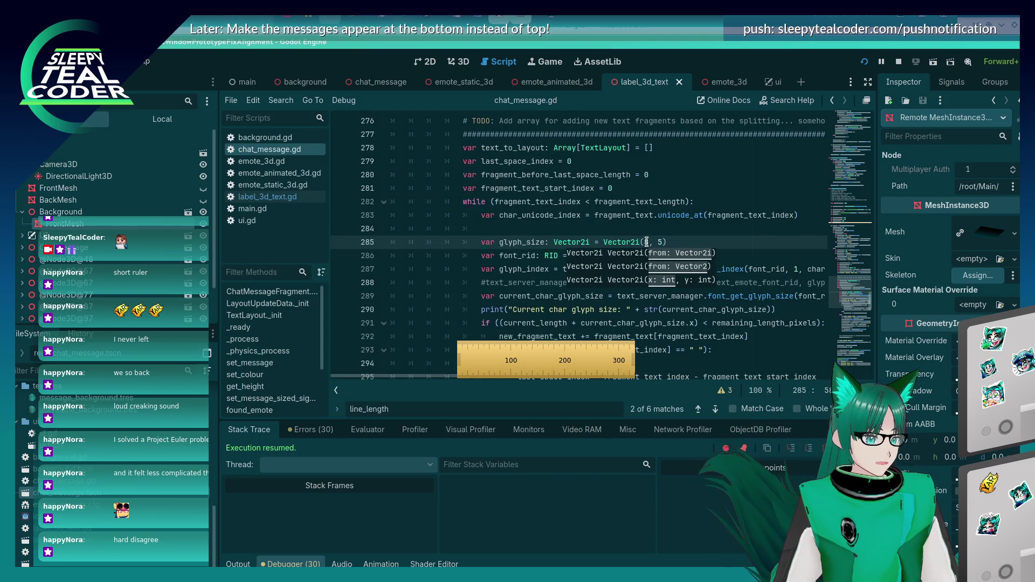
{"action": "left_click", "coordinate": [619, 311]}
{"action": "key", "text": "alt+Tab"}
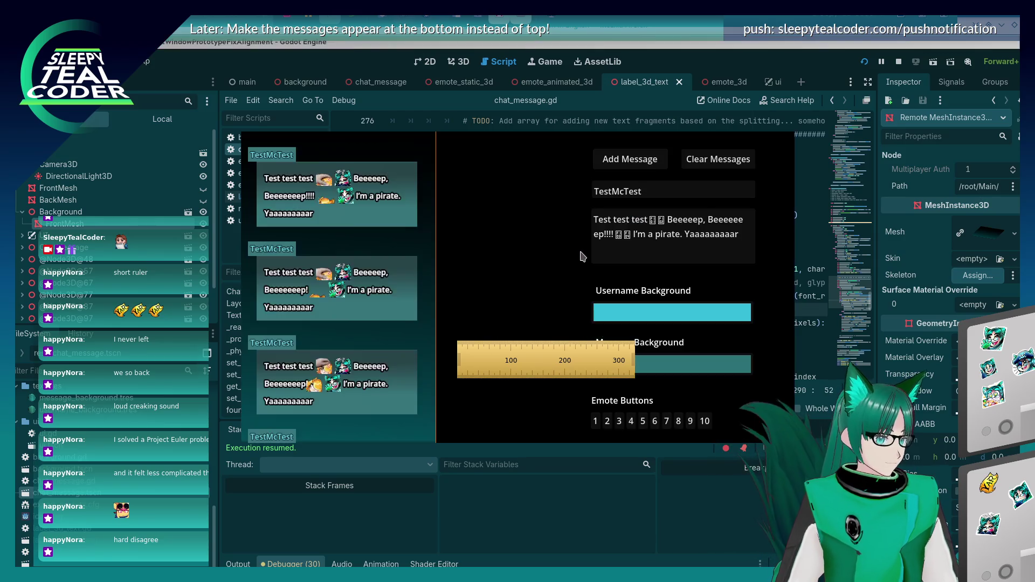
{"action": "key", "text": "Delete"}
{"action": "key", "text": "Delete"}
{"action": "key", "text": "Delete"}
{"action": "type", "text": "!"}
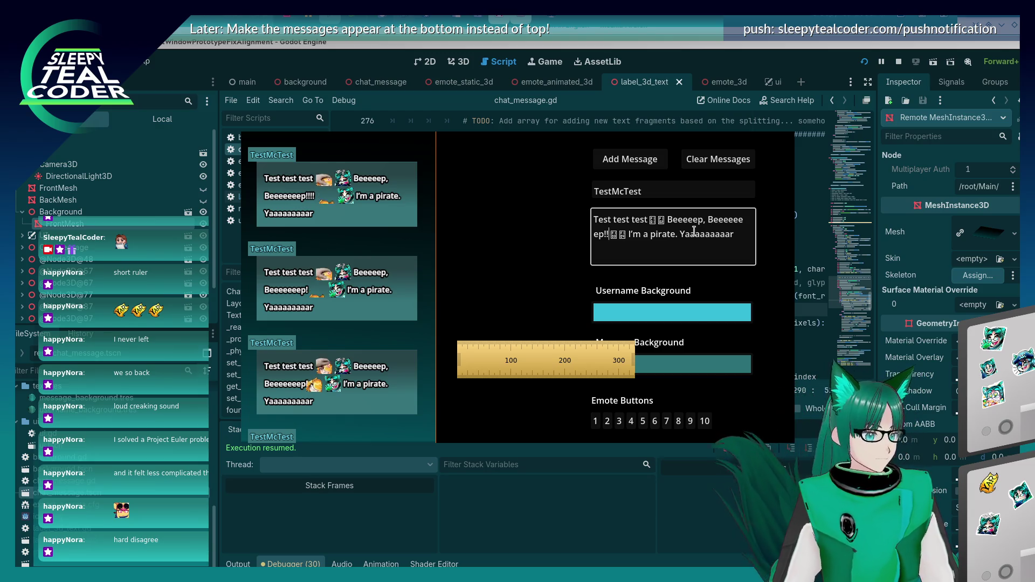
{"action": "left_click", "coordinate": [629, 159]}
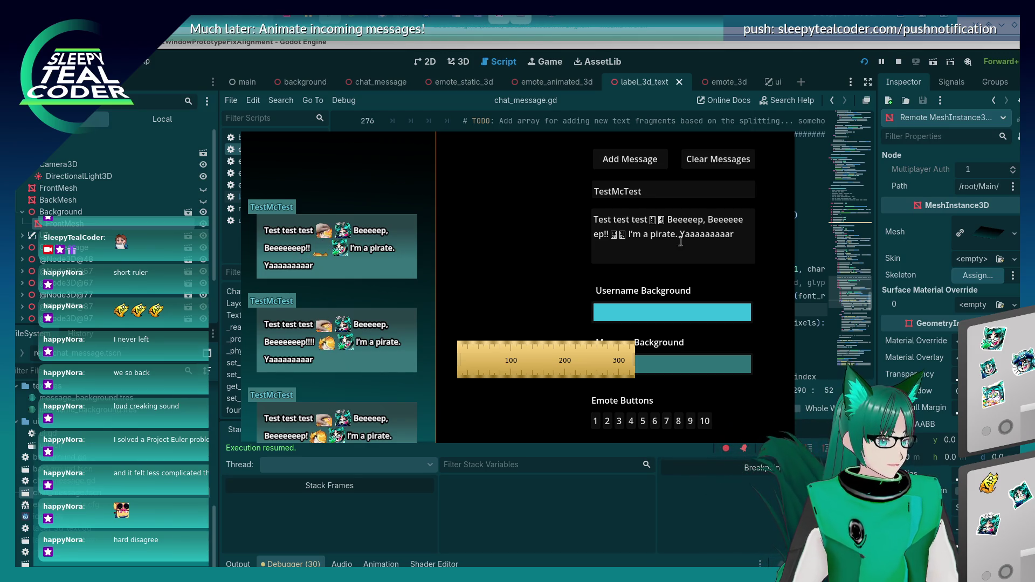
{"action": "left_click_drag", "start_coordinate": [746, 235], "coordinate": [672, 224]}
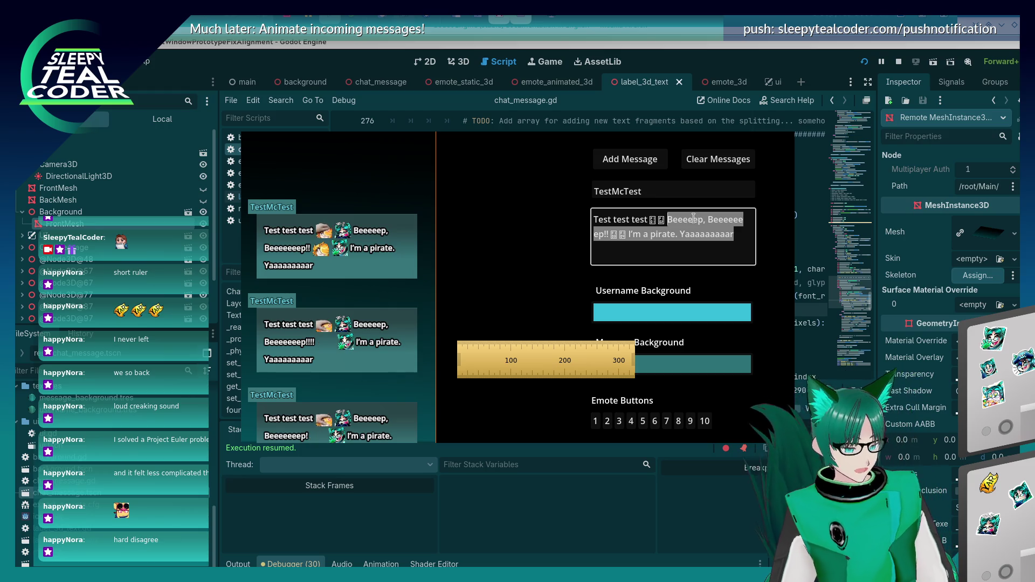
- Add a long test message ending 'size of the text and so on and so on', then relaunch the game
{"action": "type", "text": "Lets do s"}
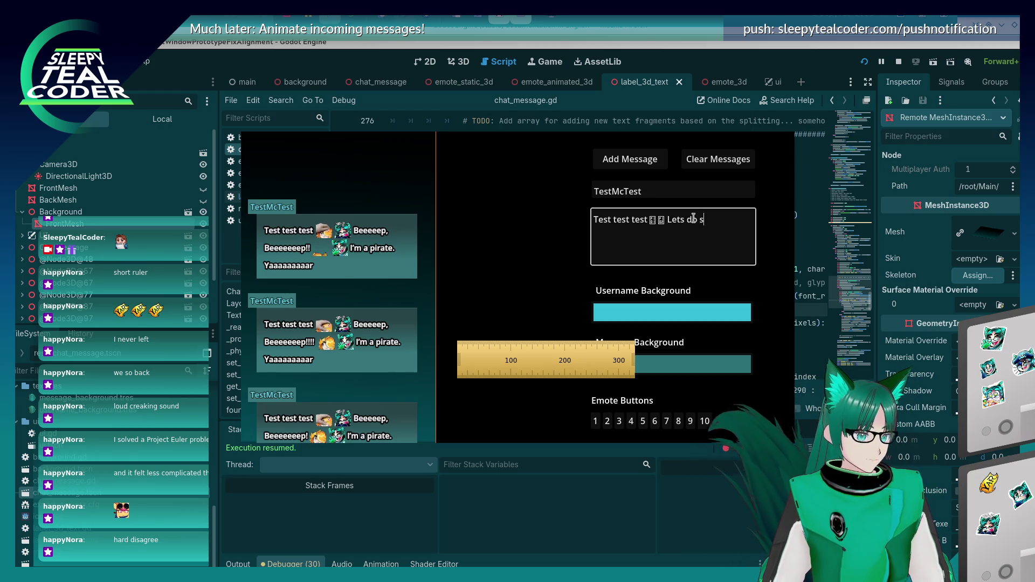
{"action": "type", "text": "lculations of the t"}
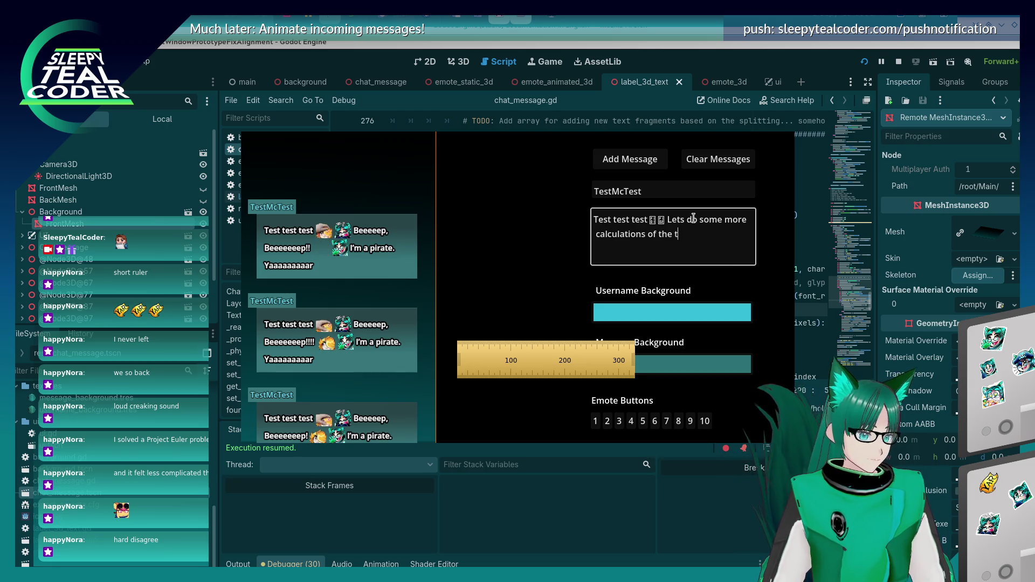
{"action": "type", "text": "y and get the r"}
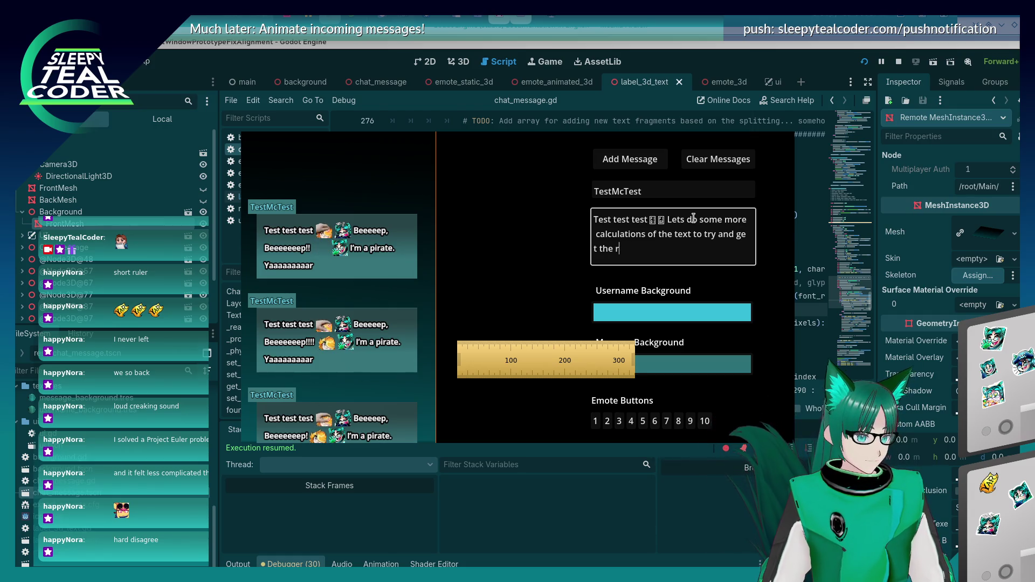
{"action": "key", "text": "BackSpace"}
{"action": "type", "text": "size of the text and so"}
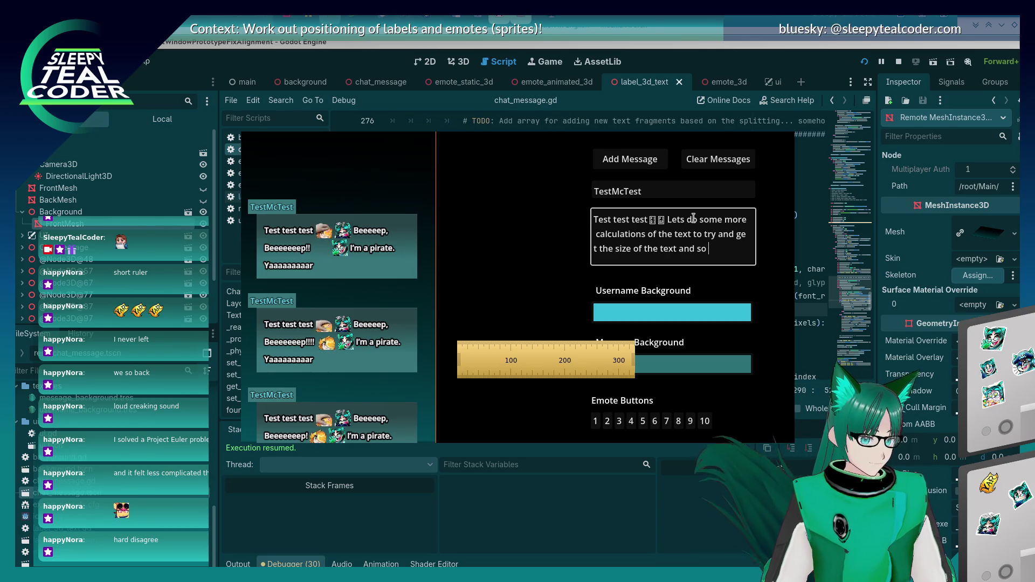
{"action": "type", "text": " on and s"}
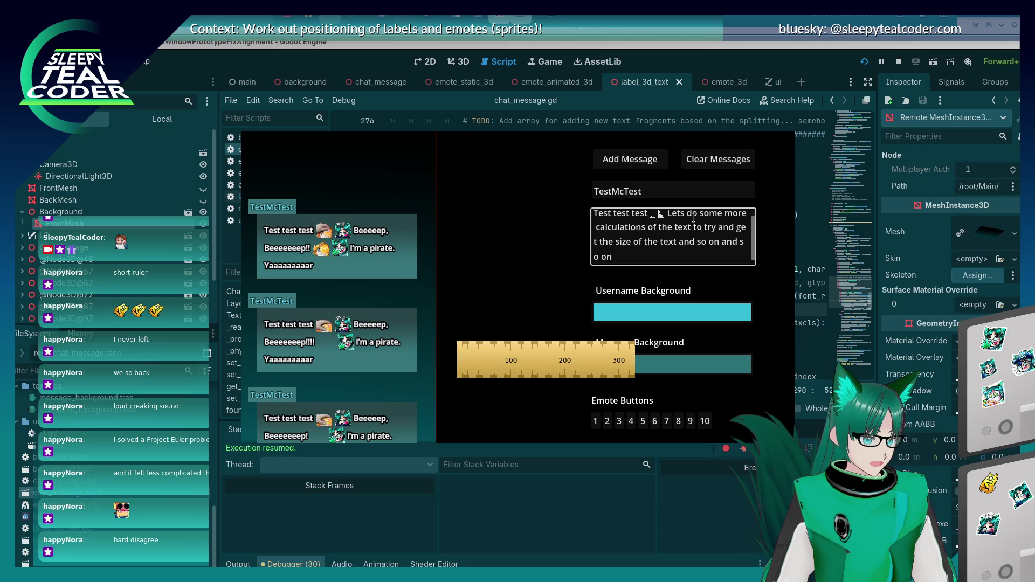
{"action": "type", "text": "o on"}
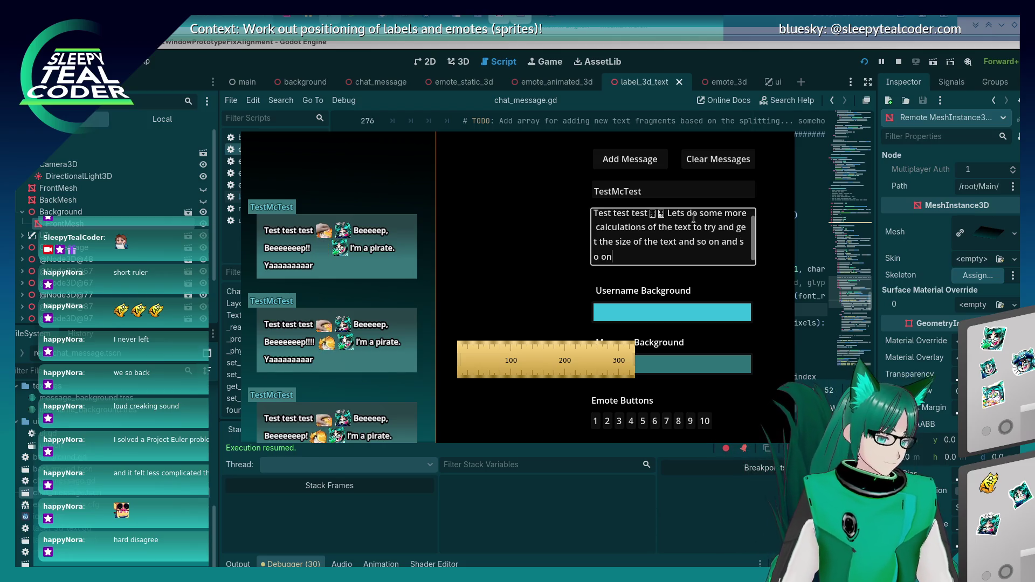
{"action": "key", "text": "Return"}
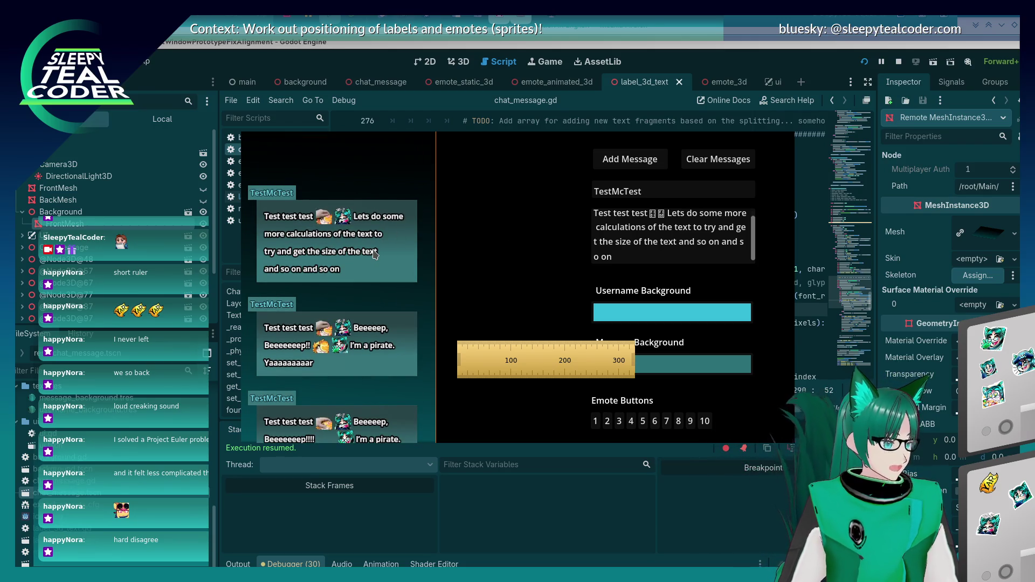
{"action": "left_click", "coordinate": [699, 35]}
{"action": "left_click", "coordinate": [708, 241]}
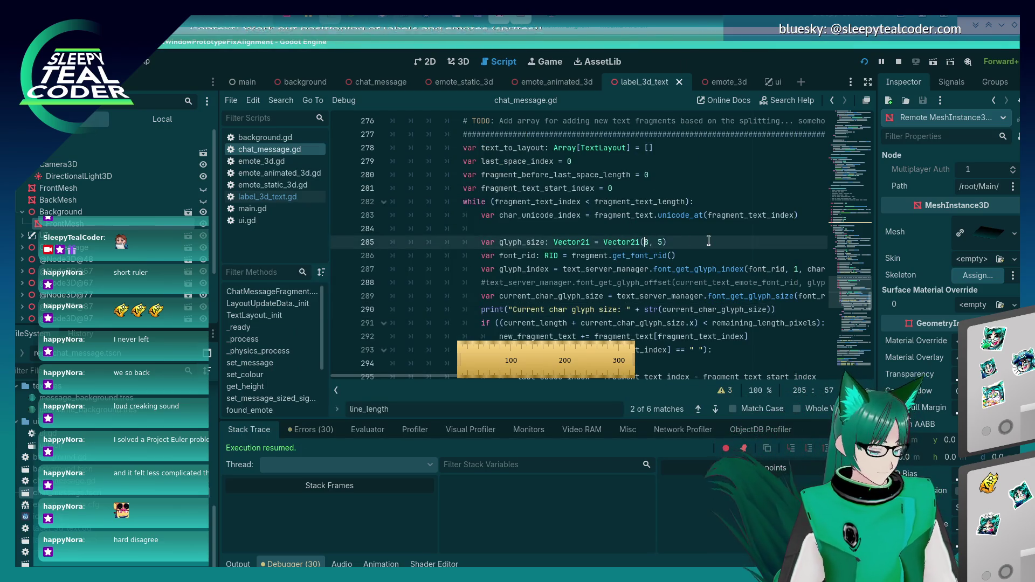
{"action": "key", "text": "F5"}
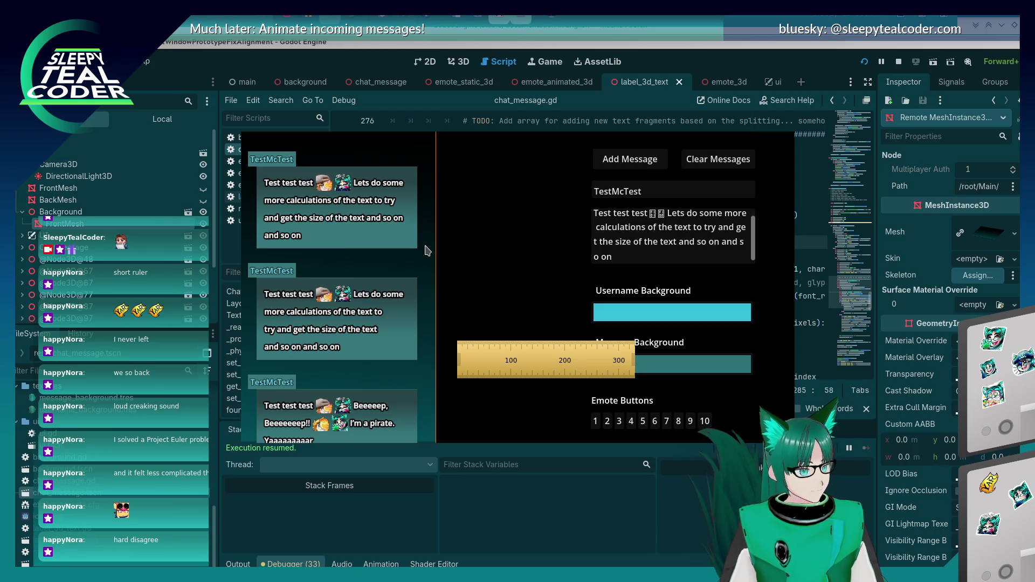
- Change the glyph size on line 285 to Vector2i(6, 6) and rerun the game
{"action": "key", "text": "alt+Tab"}
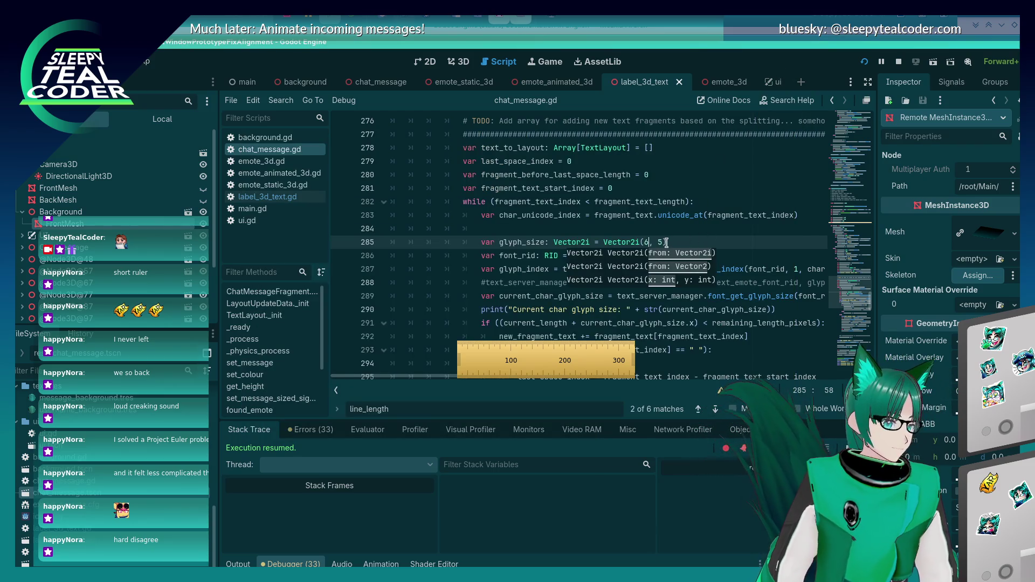
{"action": "left_click", "coordinate": [666, 242]}
{"action": "key", "text": "BackSpace"}
{"action": "type", "text": "6"}
{"action": "key", "text": "F5"}
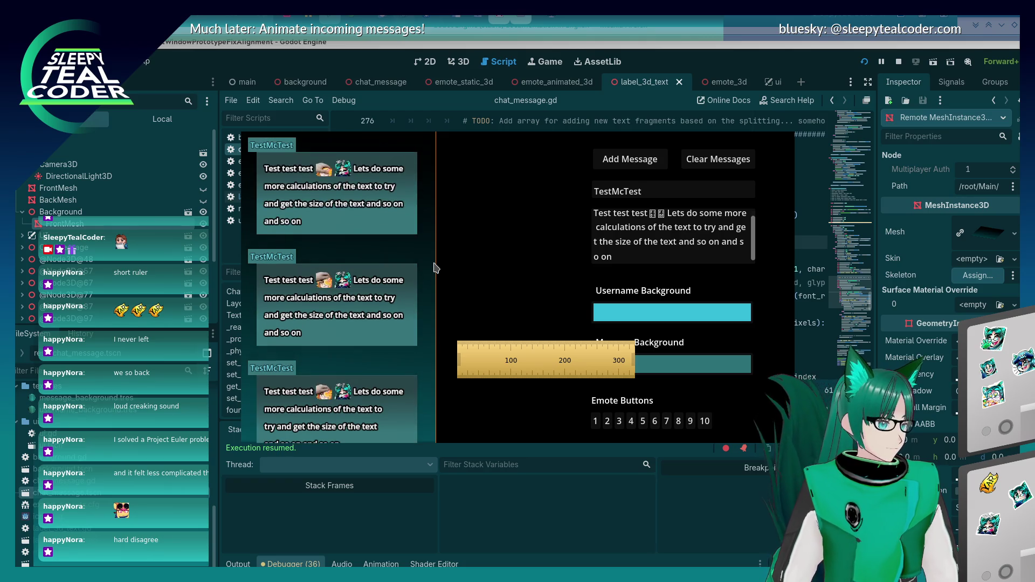
{"action": "key", "text": "alt+Tab"}
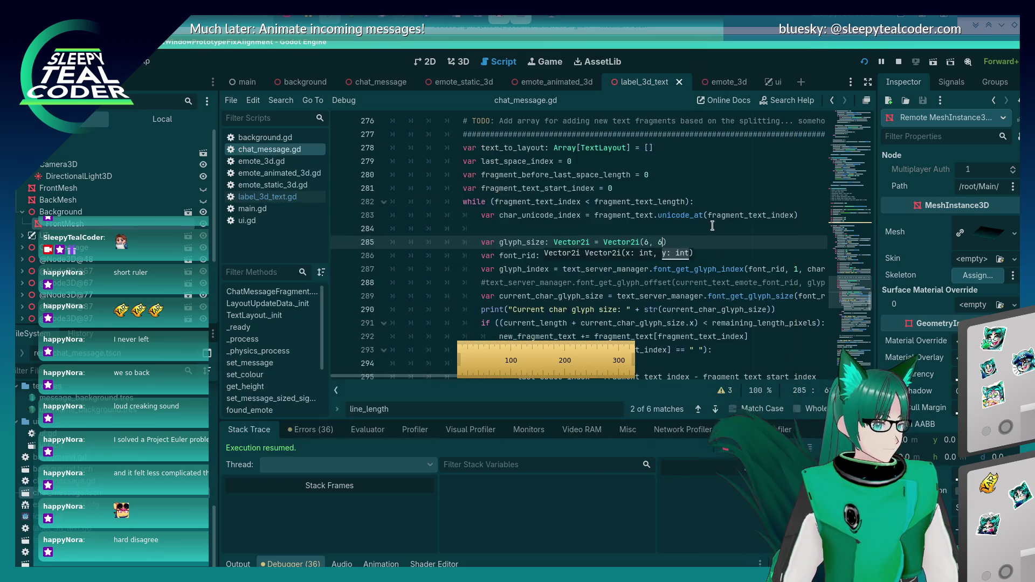
- Test glyph size Vector2i(6, 7) with a new message, then compare against (6, 6)
{"action": "key", "text": "Escape"}
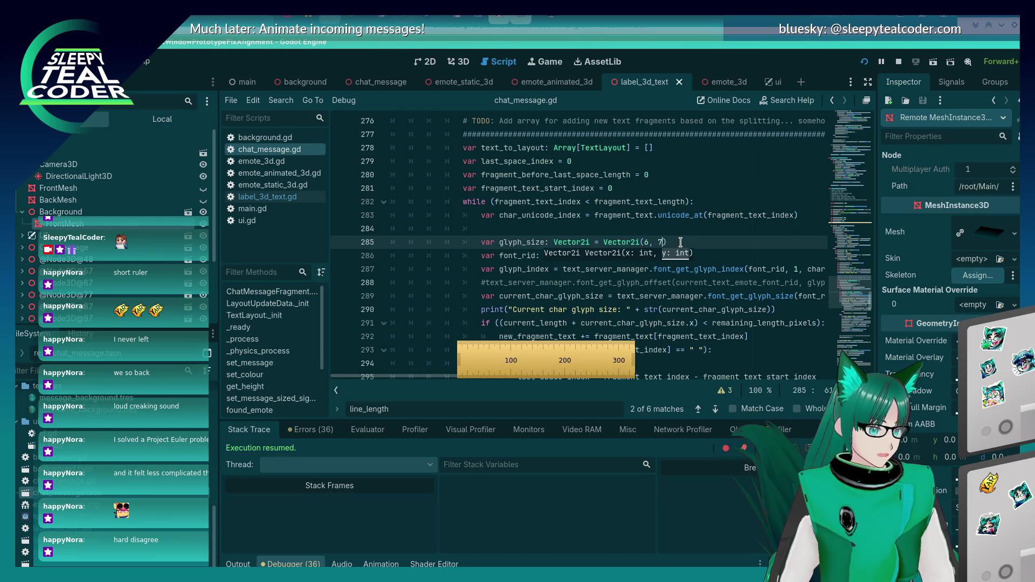
{"action": "key", "text": "alt+Tab"}
{"action": "left_click", "coordinate": [609, 160]}
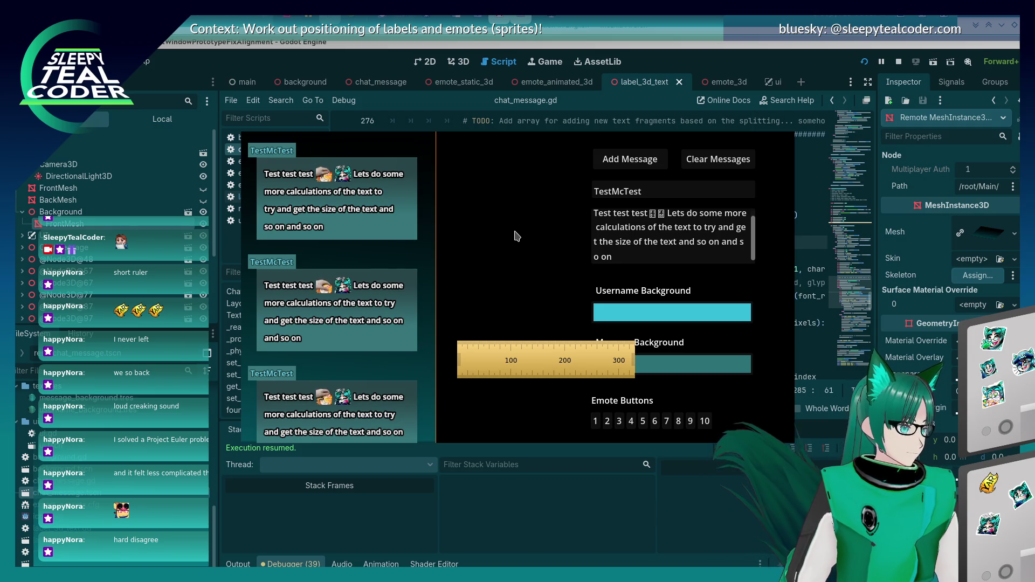
{"action": "key", "text": "alt+Tab"}
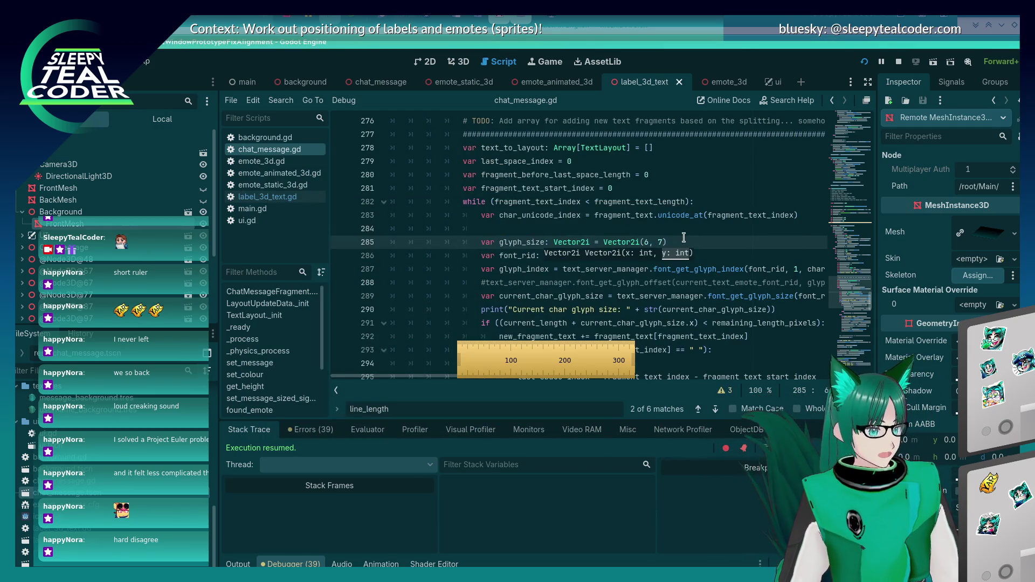
{"action": "key", "text": "alt+Tab"}
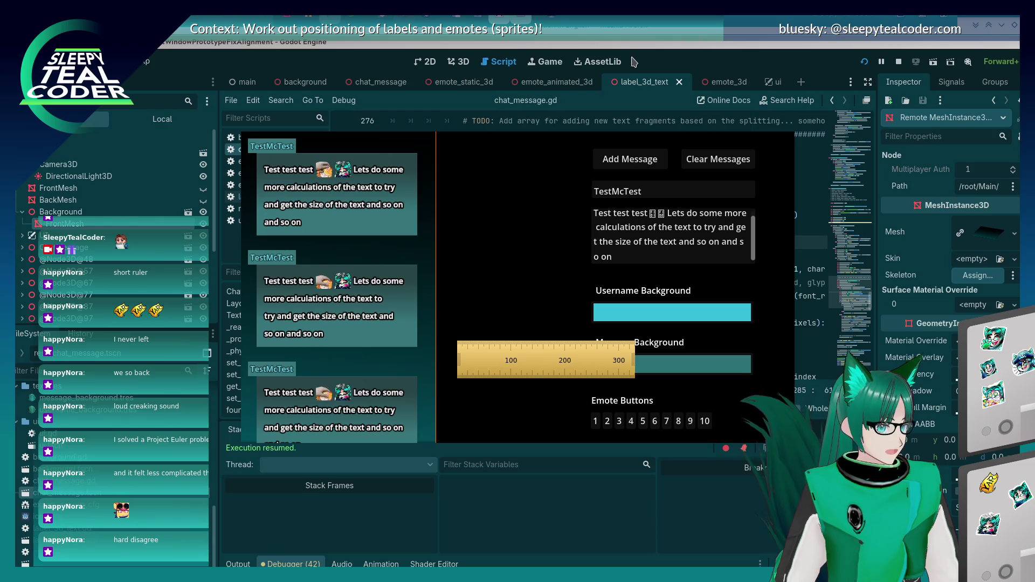
{"action": "key", "text": "alt+Tab"}
{"action": "key", "text": "alt+Tab"}
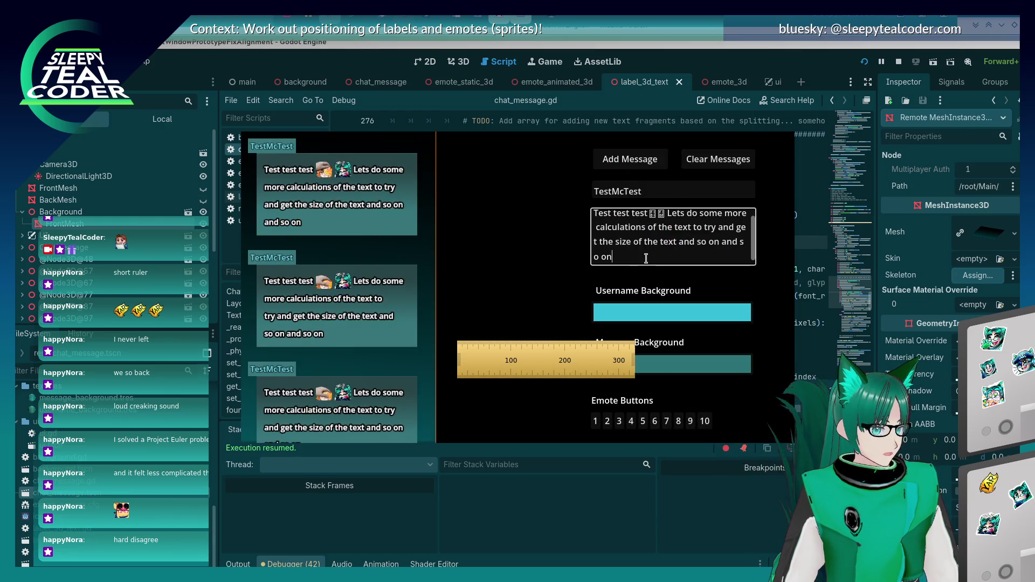
- Empty the message text field and restart the game with F5
{"action": "left_click_drag", "start_coordinate": [612, 257], "coordinate": [666, 215]}
{"action": "left_click", "coordinate": [664, 259]}
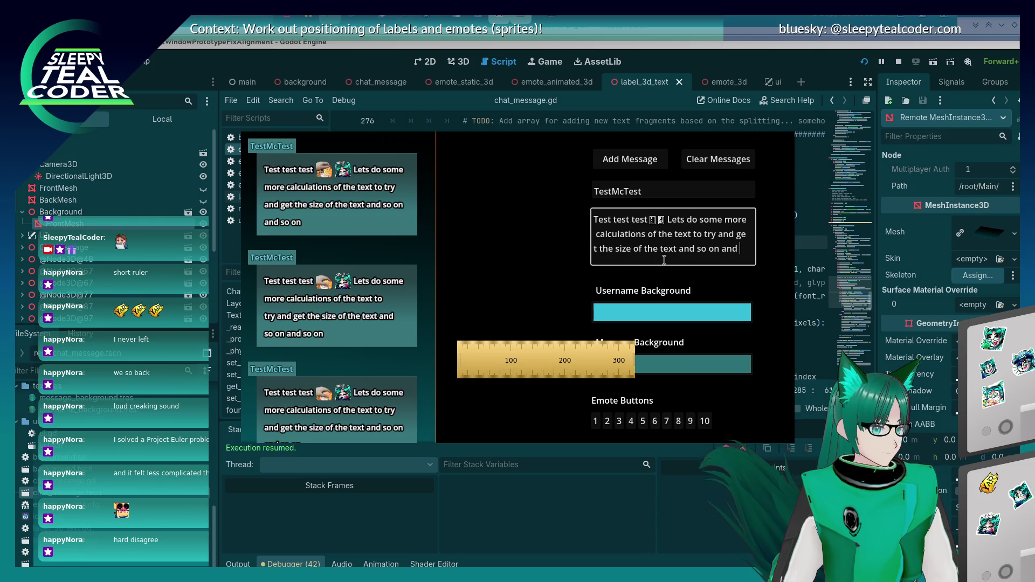
{"action": "key", "text": "BackSpace"}
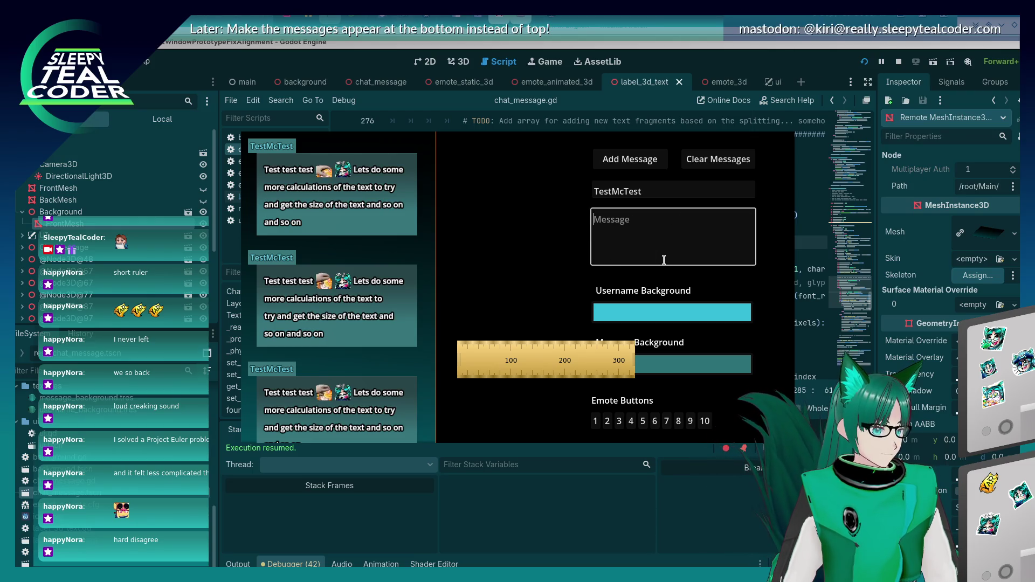
{"action": "key", "text": "F5"}
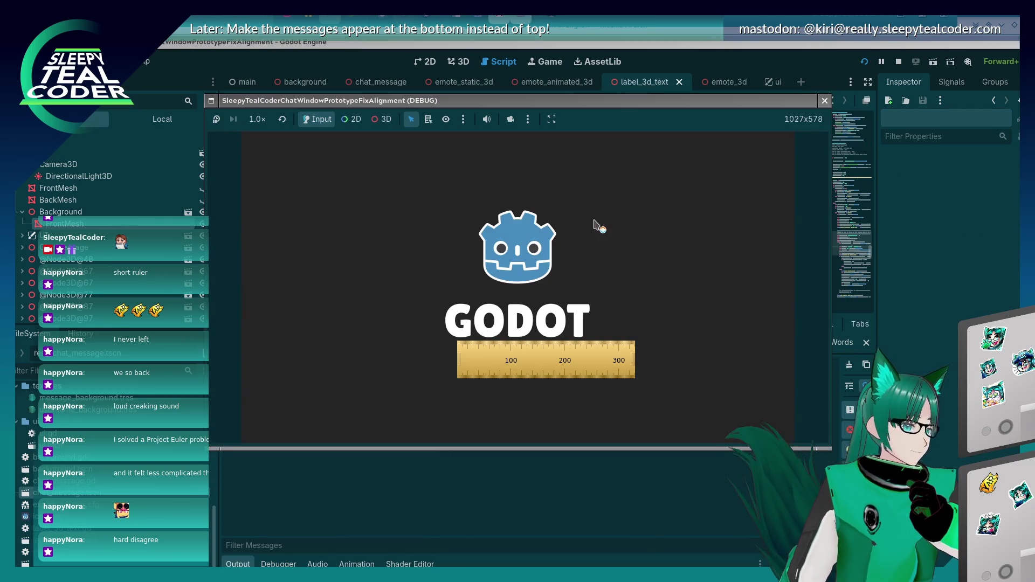
- Post the default message, then 'Beeeeeep!!!' and a version with six more '!', and close the game
{"action": "left_click", "coordinate": [599, 161]}
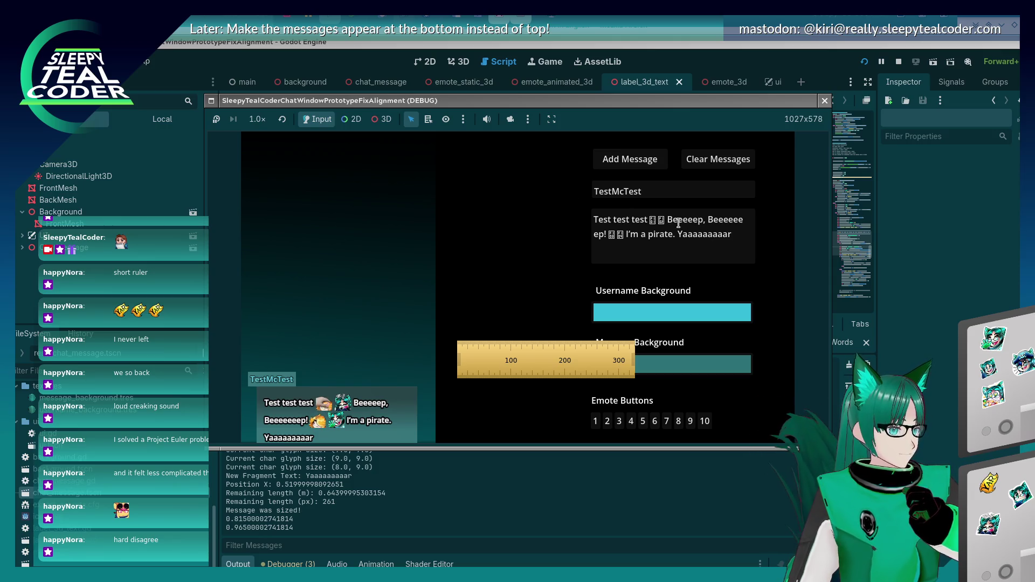
{"action": "left_click", "coordinate": [611, 235]}
{"action": "type", "text": "!!!"}
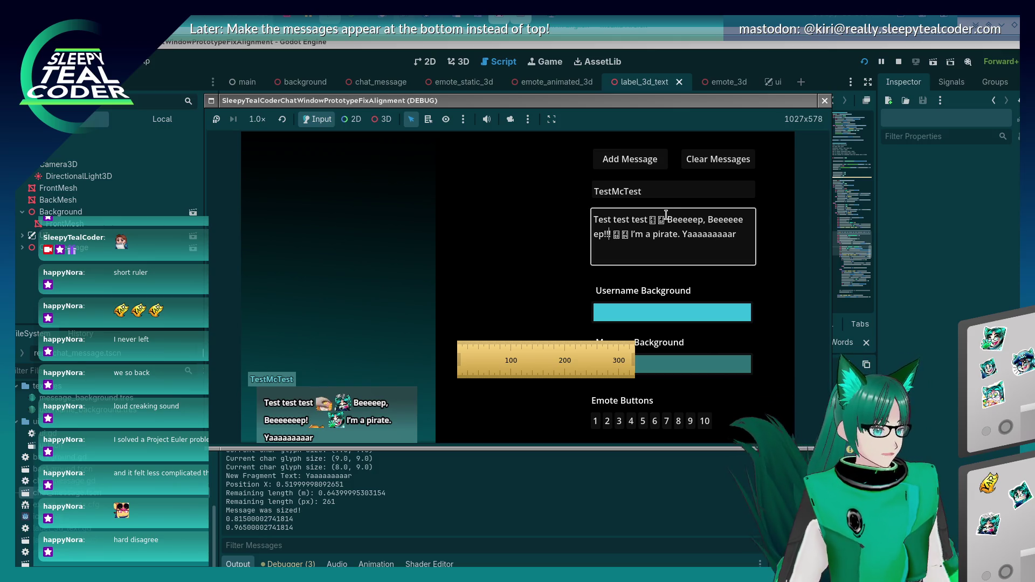
{"action": "left_click", "coordinate": [624, 167]}
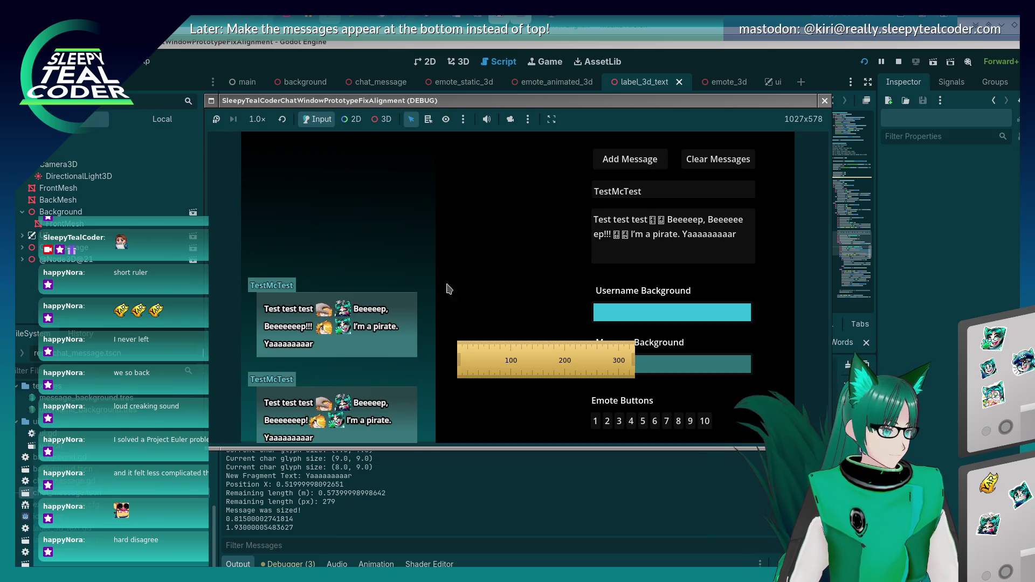
{"action": "left_click", "coordinate": [609, 232]}
{"action": "type", "text": "!!!!!!"}
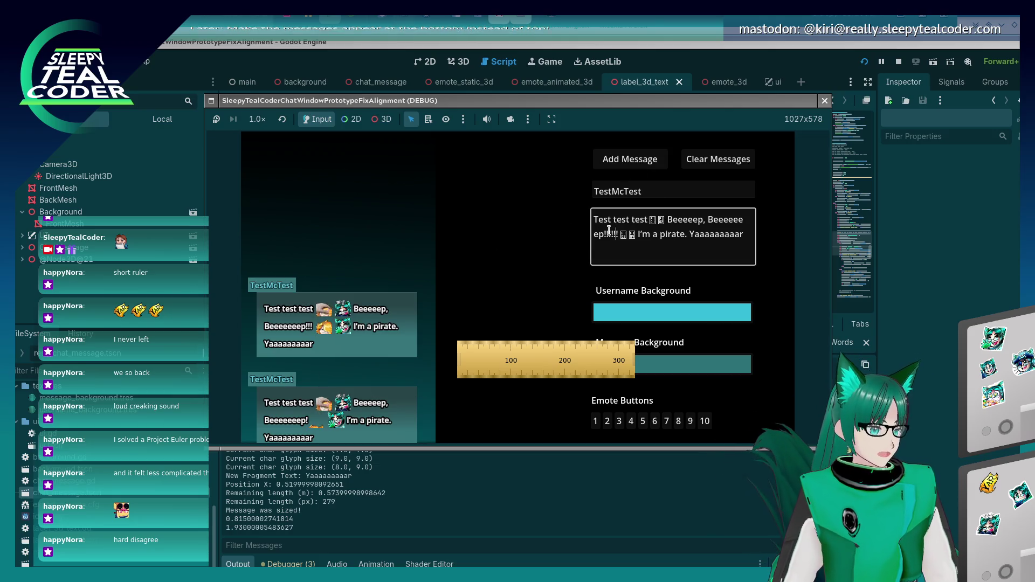
{"action": "left_click", "coordinate": [629, 160]}
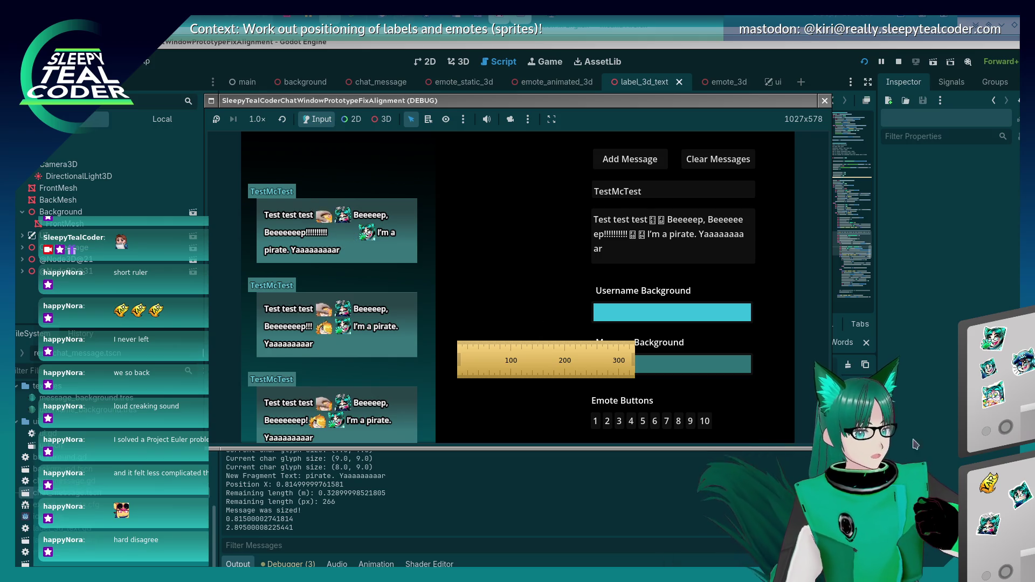
{"action": "key", "text": "alt+Tab"}
- Glance at the 3D view and label_3d_text.gd, then add blank lines after line 377 of chat_message.gd
{"action": "left_click", "coordinate": [457, 62]}
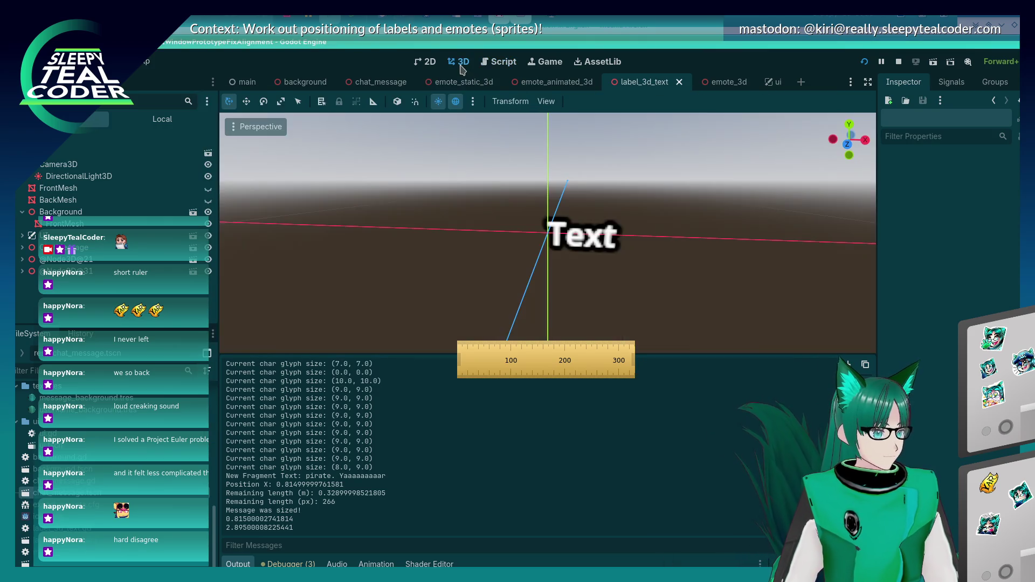
{"action": "left_click", "coordinate": [493, 63]}
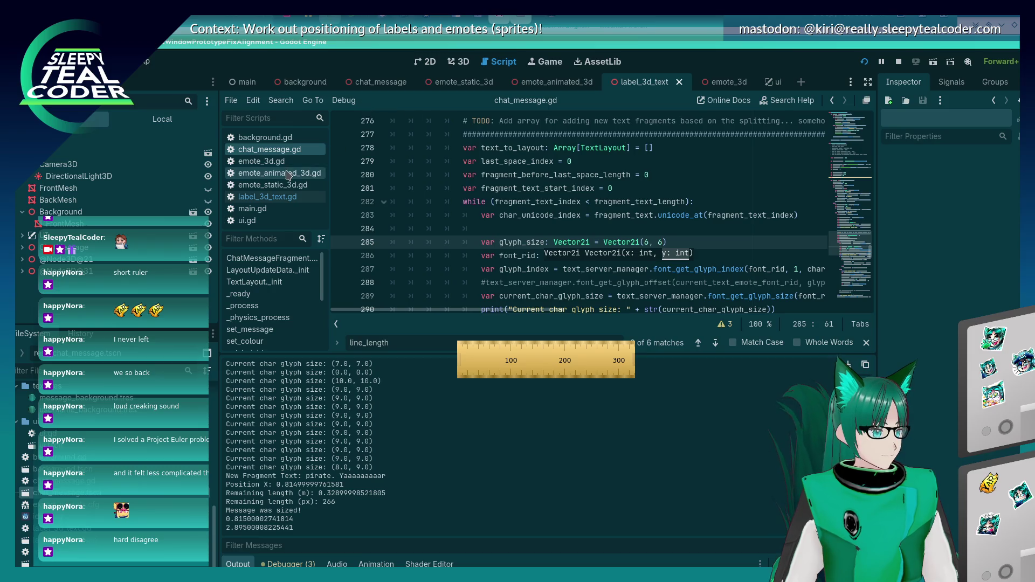
{"action": "left_click", "coordinate": [267, 196]}
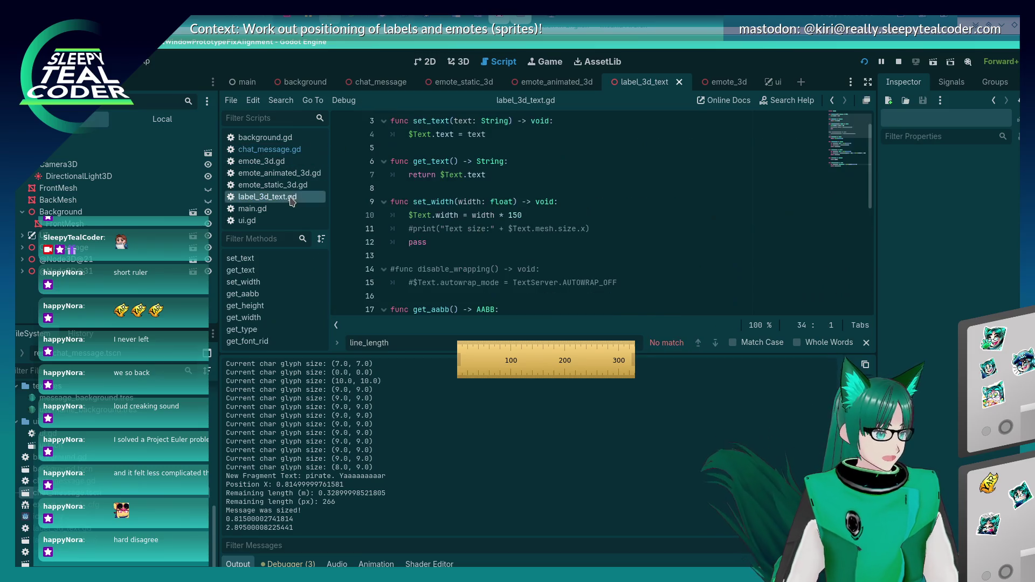
{"action": "left_click", "coordinate": [295, 149]}
{"action": "scroll", "coordinate": [642, 237], "scroll_direction": "down", "scroll_amount": 20}
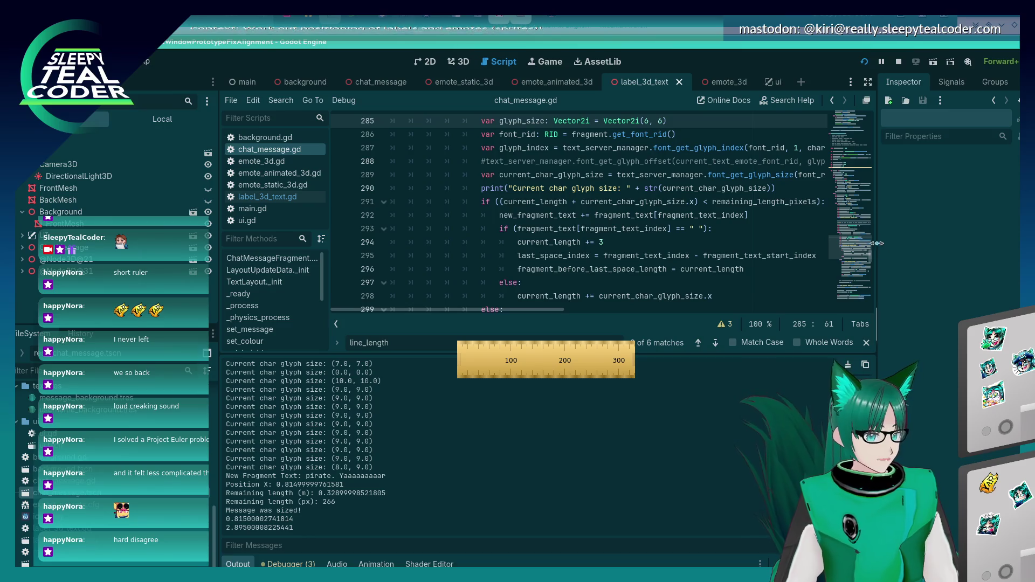
{"action": "scroll", "coordinate": [619, 240], "scroll_direction": "up", "scroll_amount": 4}
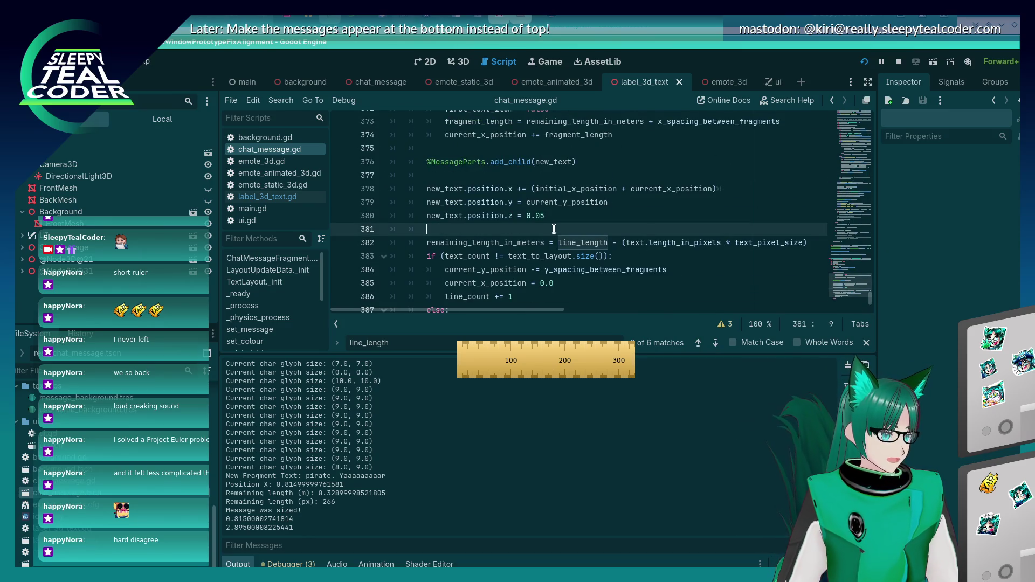
{"action": "left_click", "coordinate": [538, 254]}
{"action": "scroll", "coordinate": [538, 251], "scroll_direction": "down", "scroll_amount": 3}
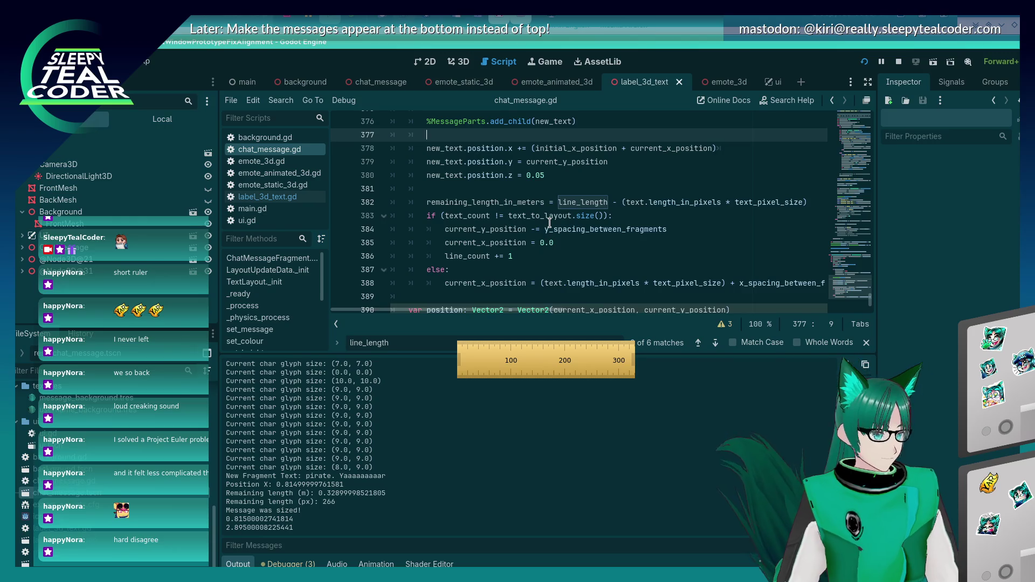
{"action": "key", "text": "Return"}
{"action": "key", "text": "Return"}
{"action": "key", "text": "Up"}
- Try out physics_ identifiers on line 378, then erase the partial text
{"action": "type", "text": "hy"}
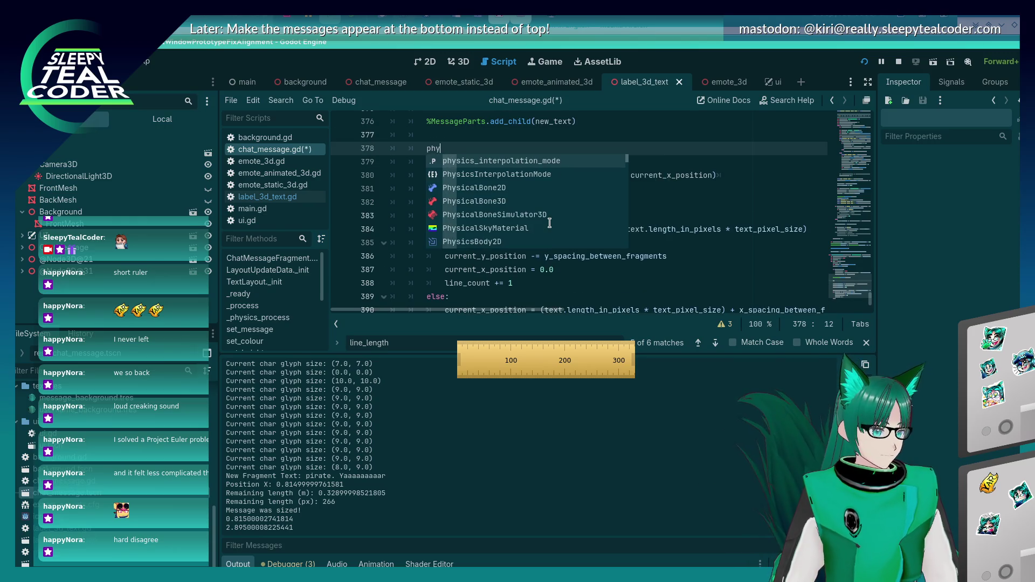
{"action": "type", "text": "sics_"}
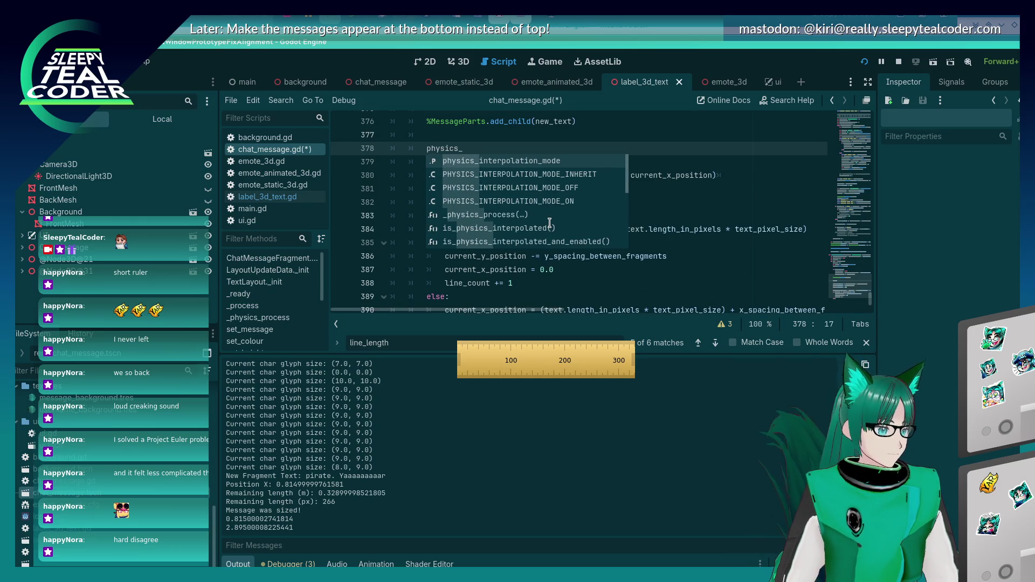
{"action": "scroll", "coordinate": [550, 222], "scroll_direction": "down", "scroll_amount": 5}
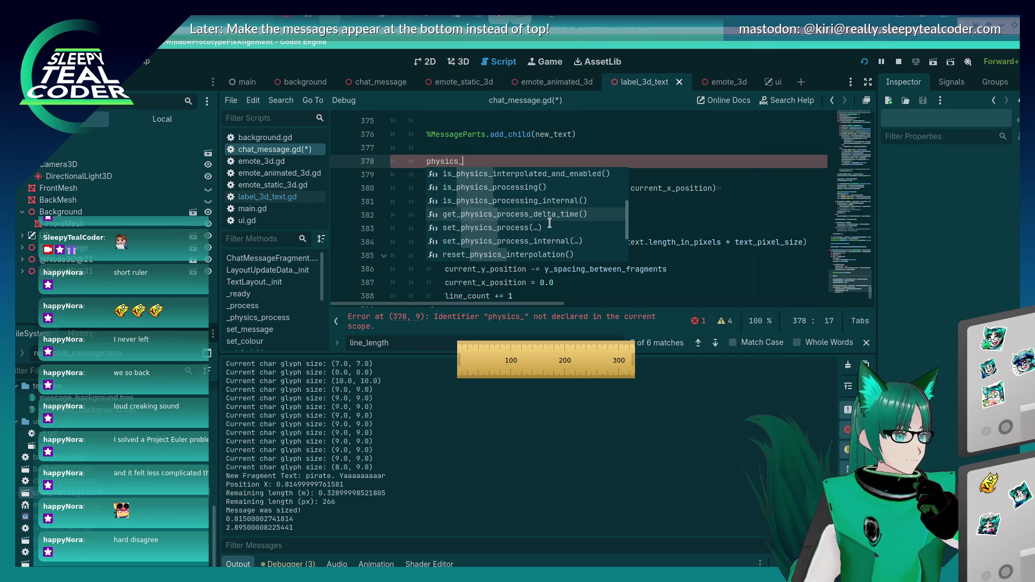
{"action": "scroll", "coordinate": [549, 223], "scroll_direction": "down", "scroll_amount": 4}
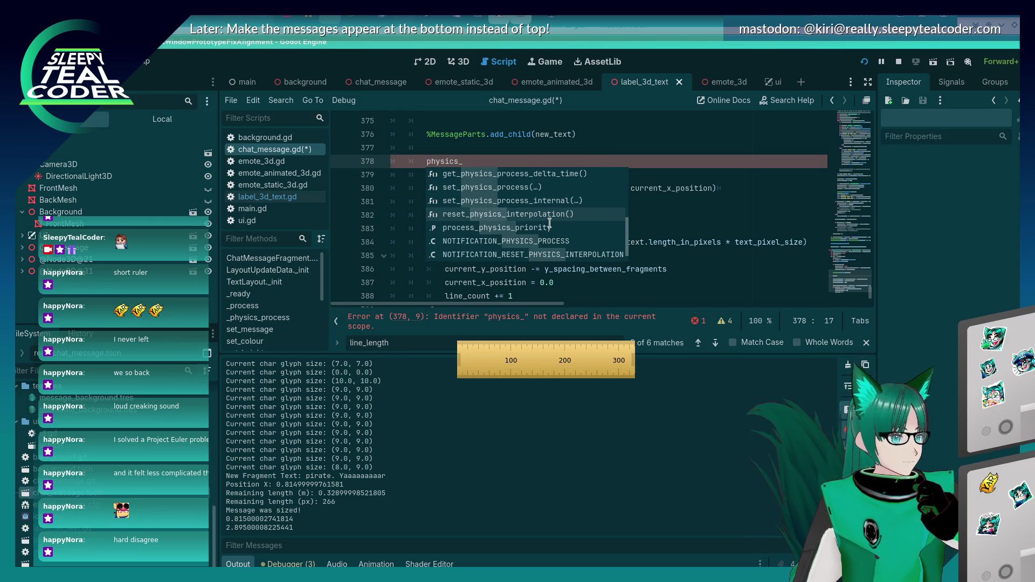
{"action": "key", "text": "ctrl+BackSpace"}
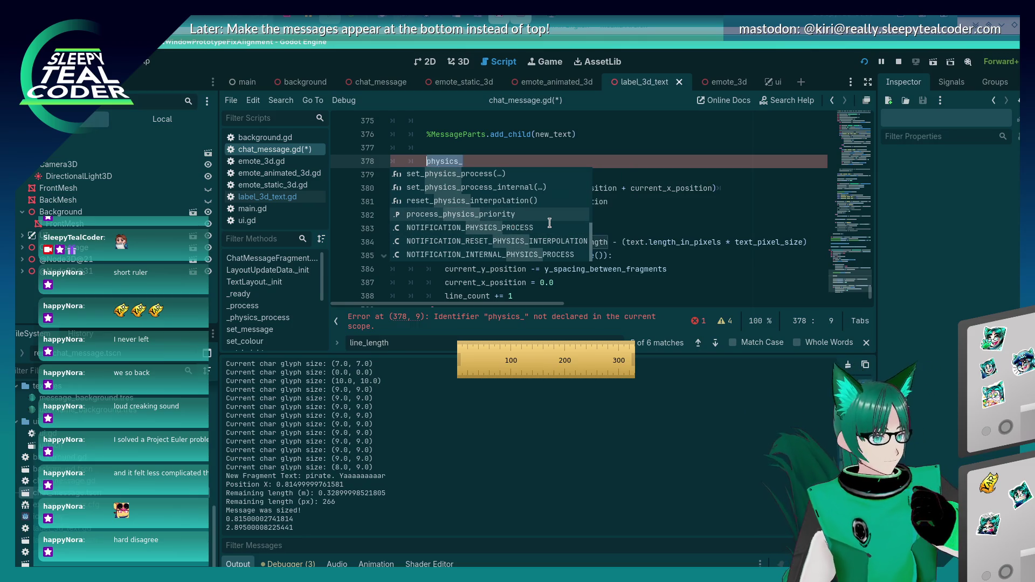
{"action": "type", "text": "i("}
{"action": "key", "text": "BackSpace"}
{"action": "key", "text": "BackSpace"}
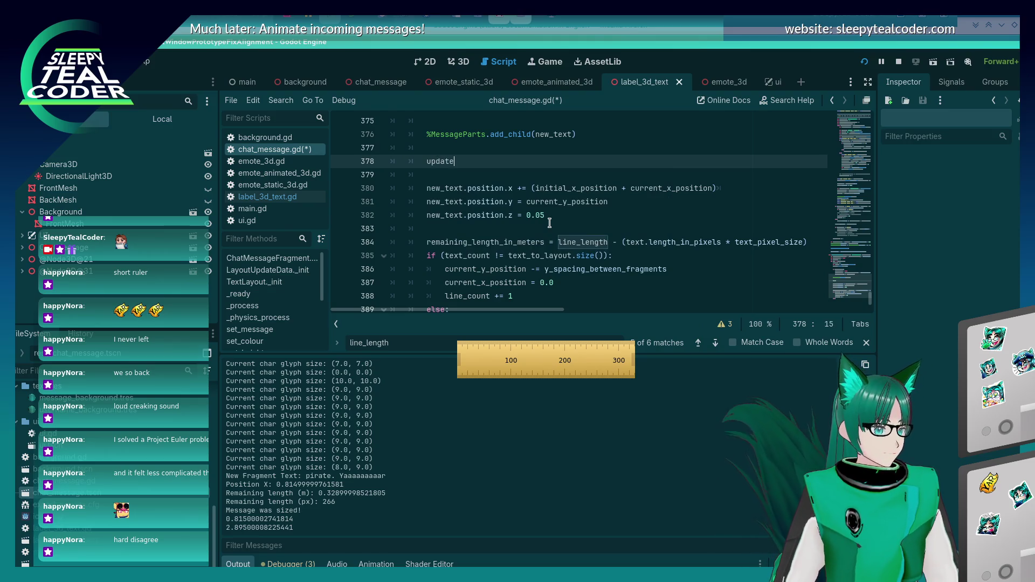
{"action": "type", "text": "_"}
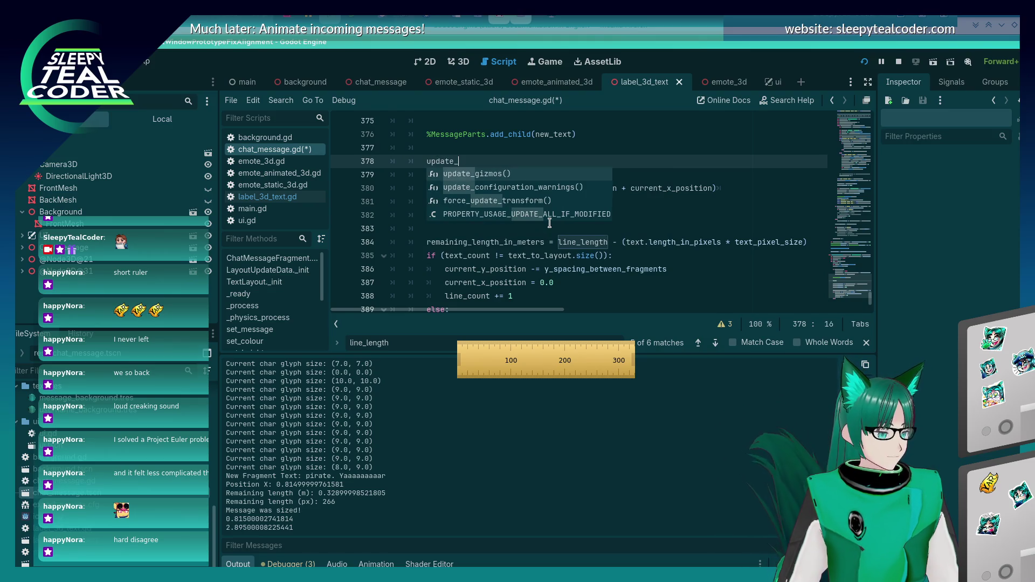
{"action": "key", "text": "BackSpace"}
{"action": "key", "text": "BackSpace"}
{"action": "key", "text": "BackSpace"}
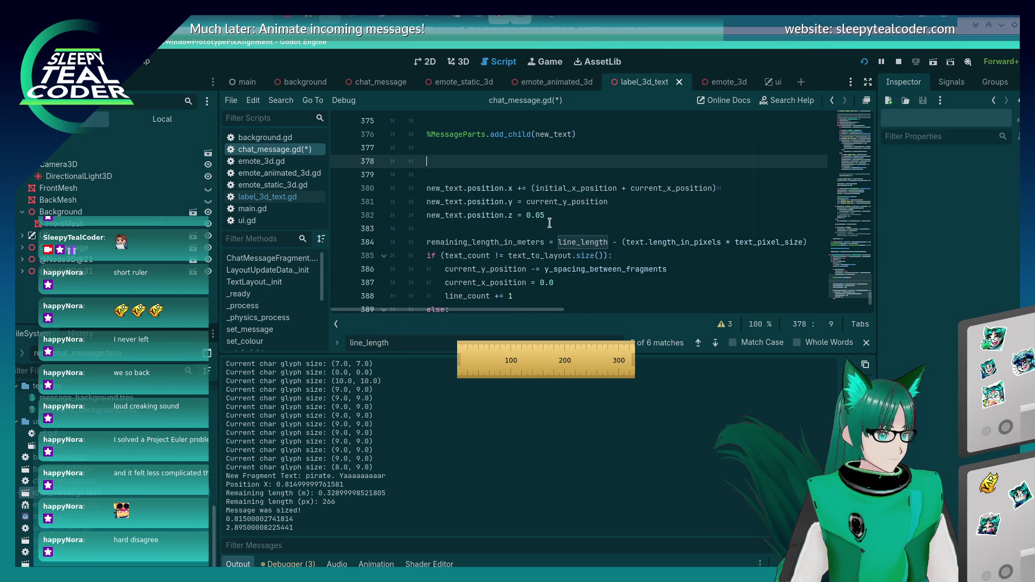
{"action": "type", "text": "physis"}
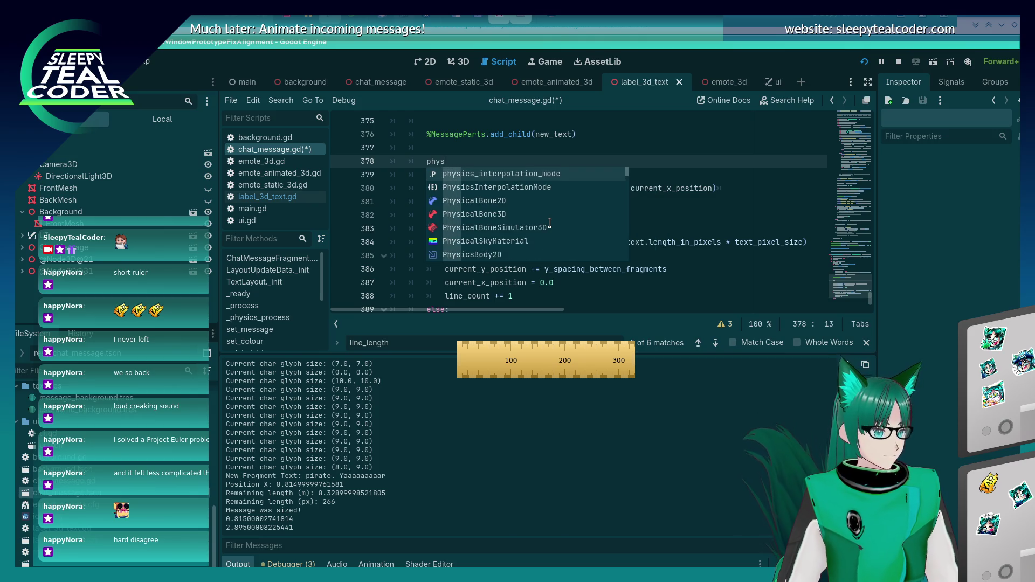
{"action": "type", "text": "s"}
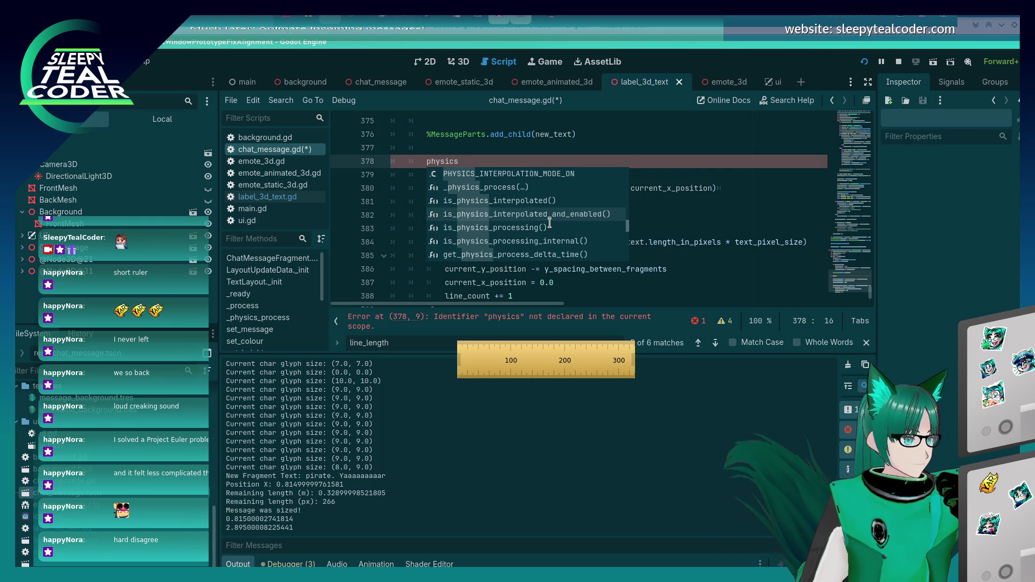
{"action": "scroll", "coordinate": [549, 223], "scroll_direction": "down", "scroll_amount": 5}
{"action": "scroll", "coordinate": [549, 223], "scroll_direction": "down", "scroll_amount": 10}
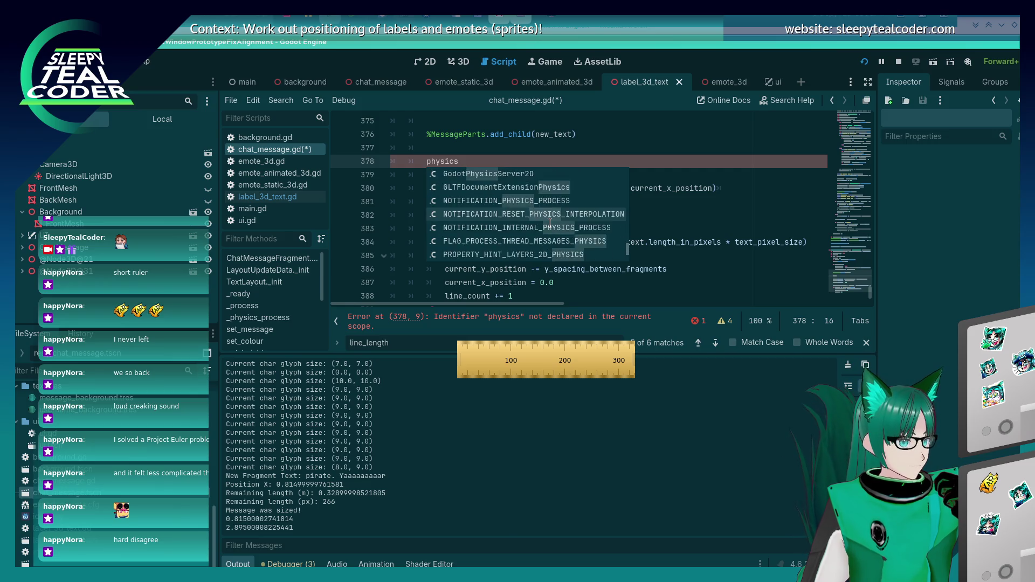
{"action": "scroll", "coordinate": [549, 223], "scroll_direction": "down", "scroll_amount": 3}
{"action": "key", "text": "BackSpace"}
{"action": "key", "text": "BackSpace"}
{"action": "key", "text": "BackSpace"}
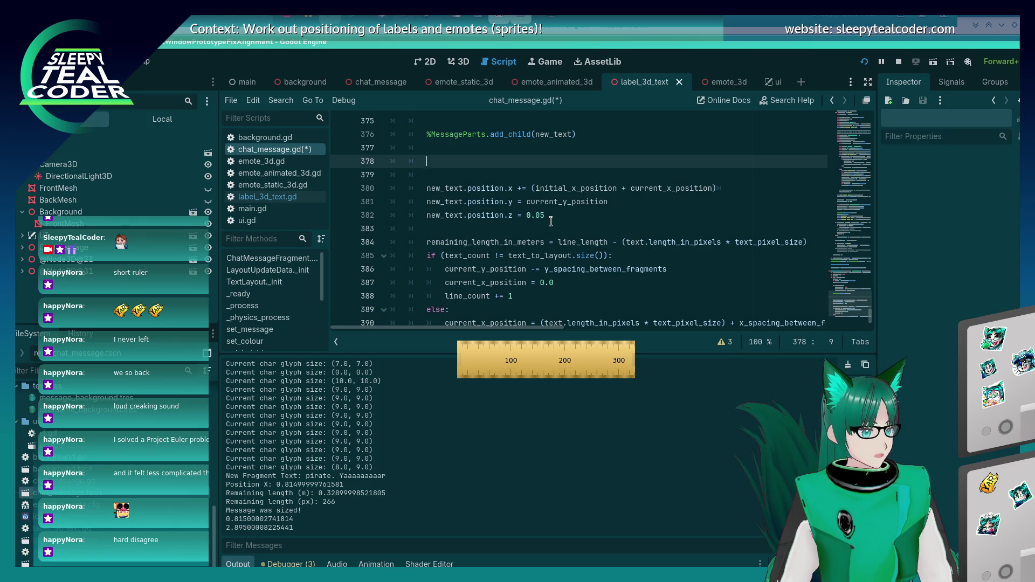
- Move the position assignments under add_child and start new_text.ph, browsing the physics completions
{"action": "key", "text": "BackSpace"}
{"action": "key", "text": "BackSpace"}
{"action": "key", "text": "BackSpace"}
{"action": "key", "text": "BackSpace"}
{"action": "key", "text": "Down"}
{"action": "key", "text": "Down"}
{"action": "key", "text": "Down"}
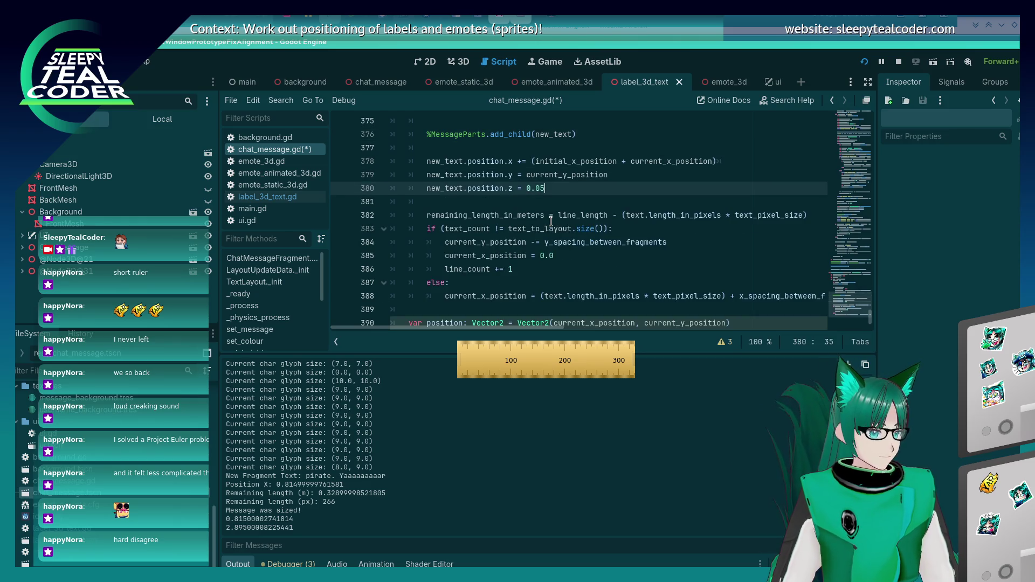
{"action": "key", "text": "Return"}
{"action": "key", "text": "Return"}
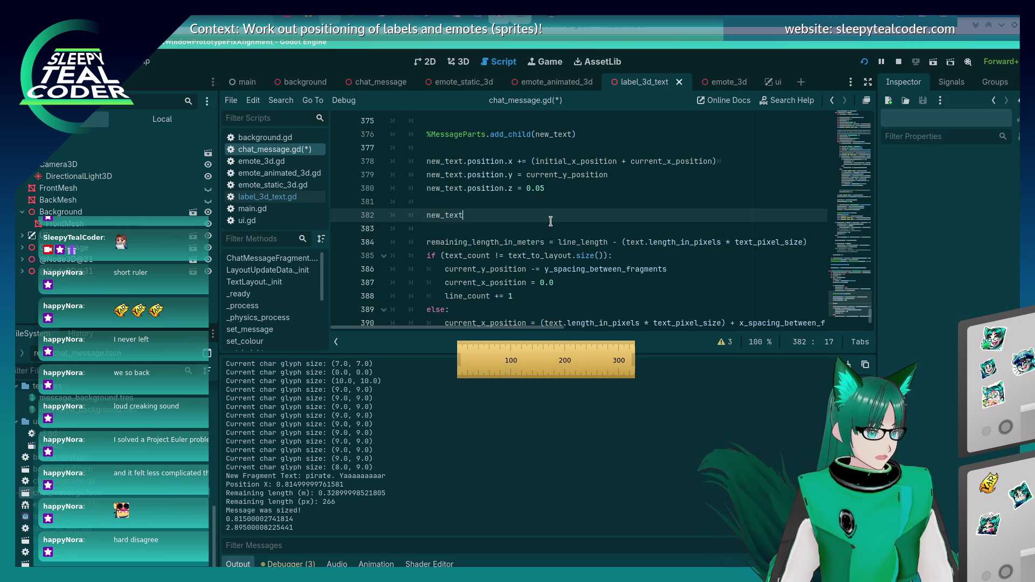
{"action": "type", "text": ".ph"}
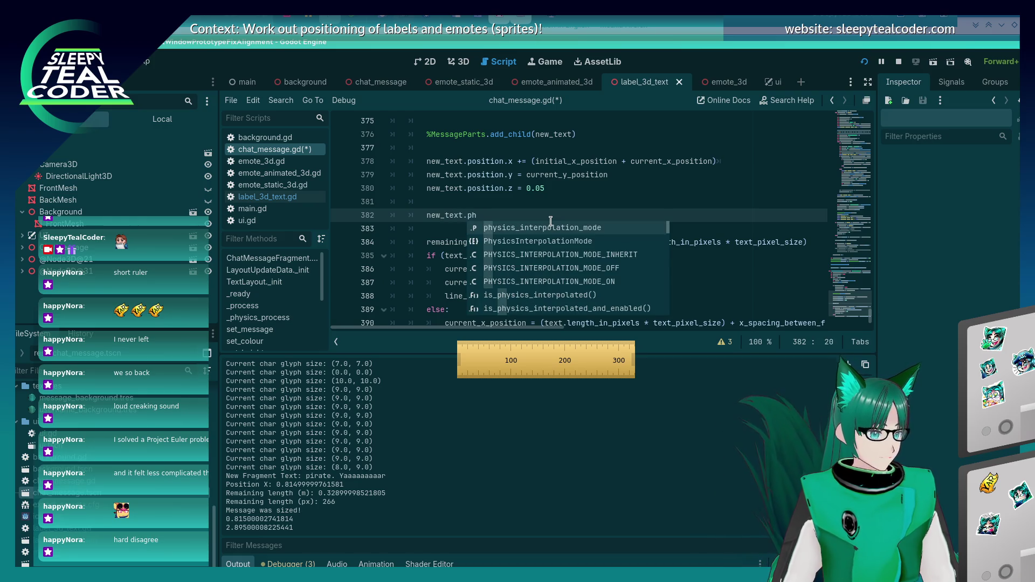
{"action": "key", "text": "Down"}
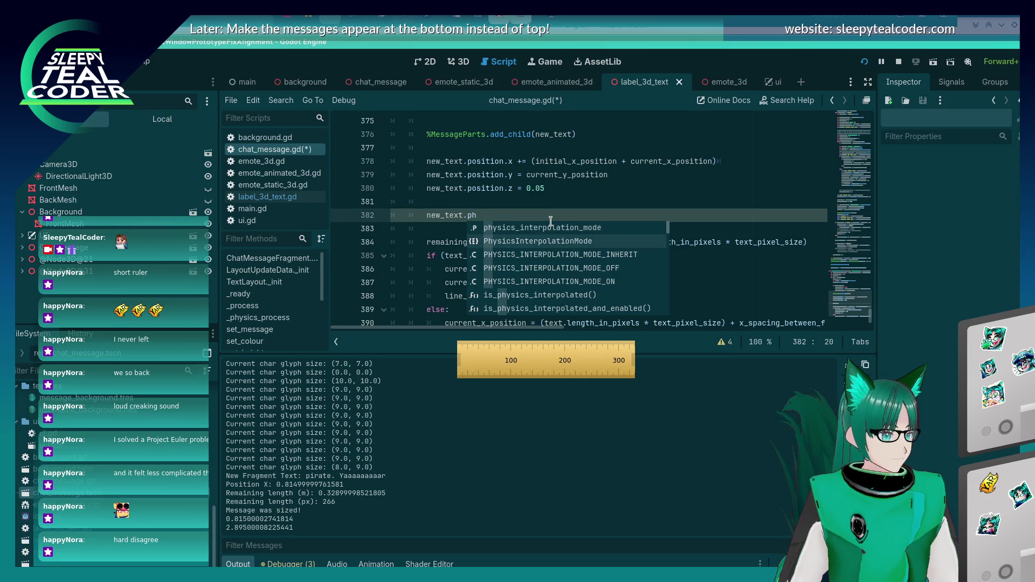
{"action": "key", "text": "Down"}
{"action": "key", "text": "Down"}
{"action": "key", "text": "Down"}
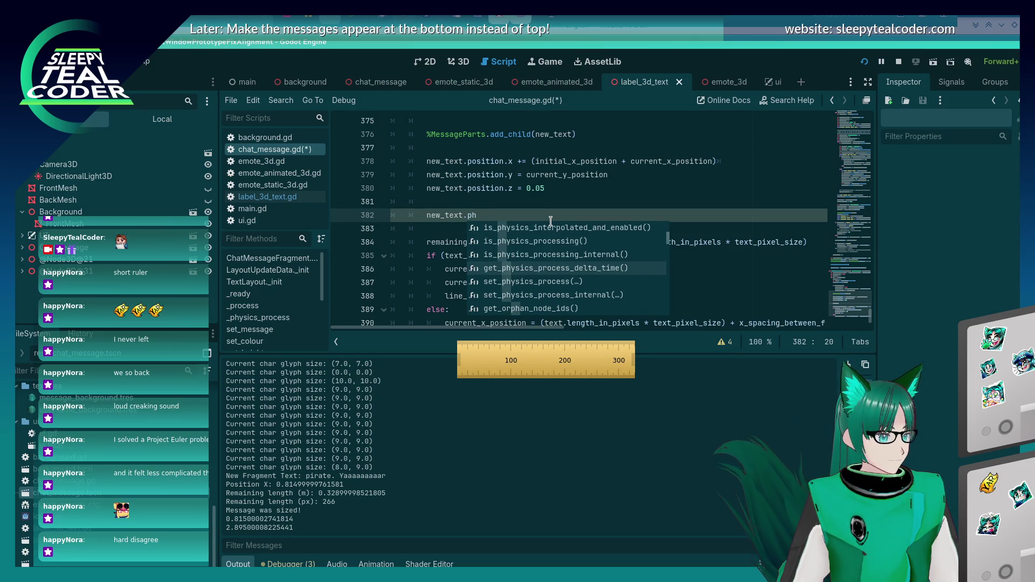
{"action": "key", "text": "Down"}
{"action": "key", "text": "Down"}
{"action": "key", "text": "Down"}
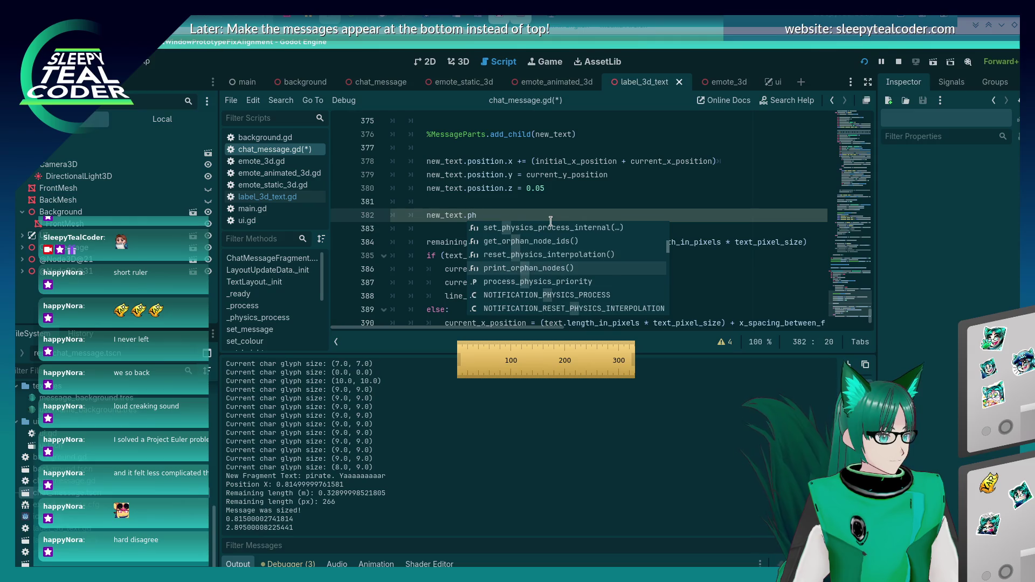
{"action": "key", "text": "alt+Tab"}
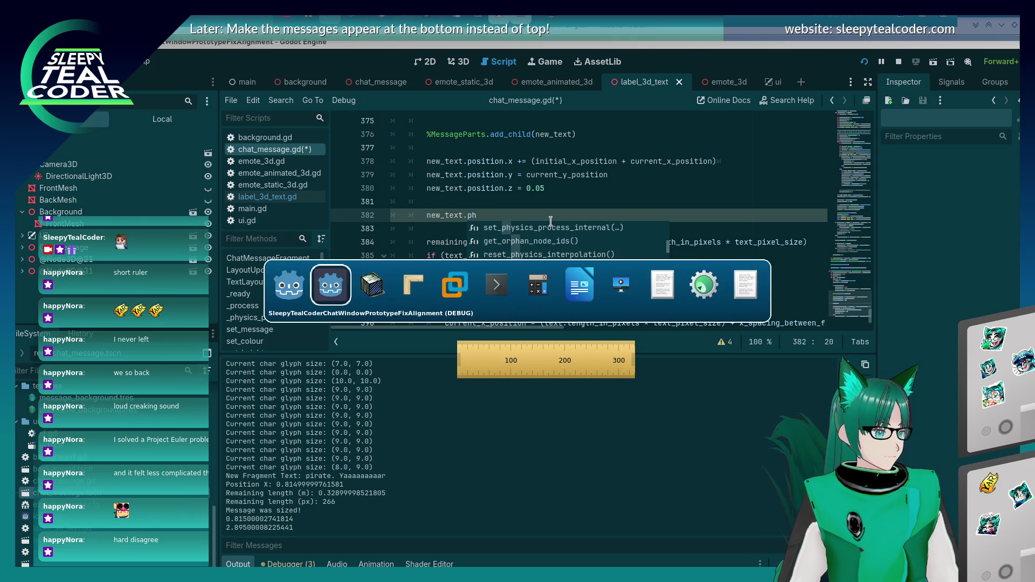
- Google 'godot, force physics update' and scroll through the results
{"action": "key", "text": "alt+Tab"}
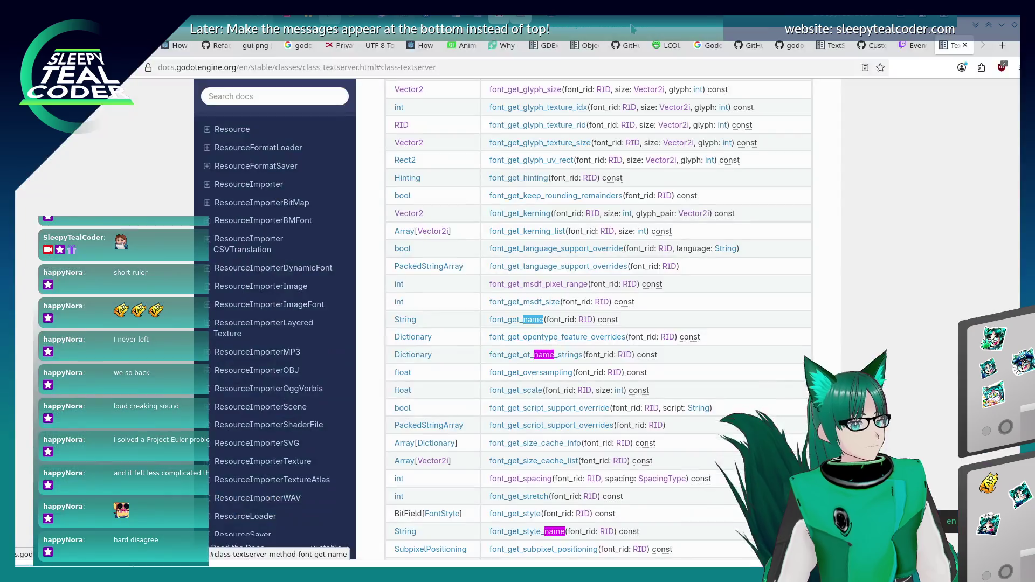
{"action": "left_click", "coordinate": [347, 67]}
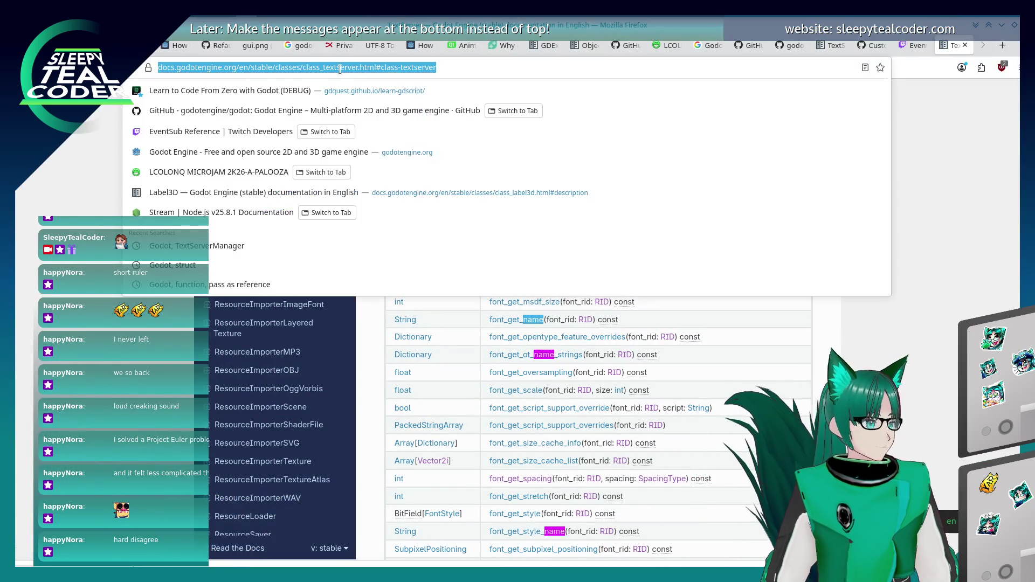
{"action": "type", "text": "godot, force physics updat"}
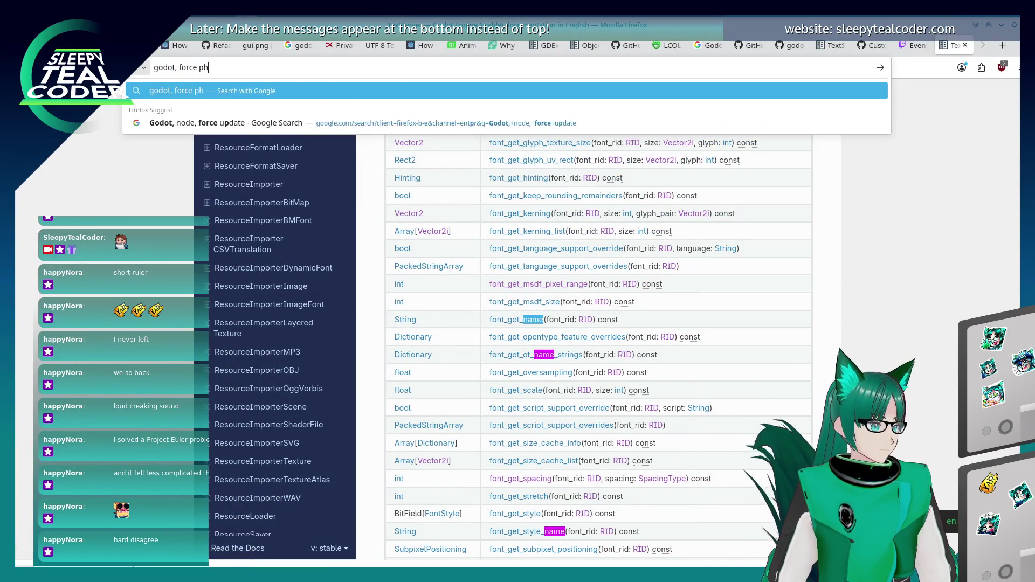
{"action": "type", "text": "e"}
{"action": "key", "text": "Return"}
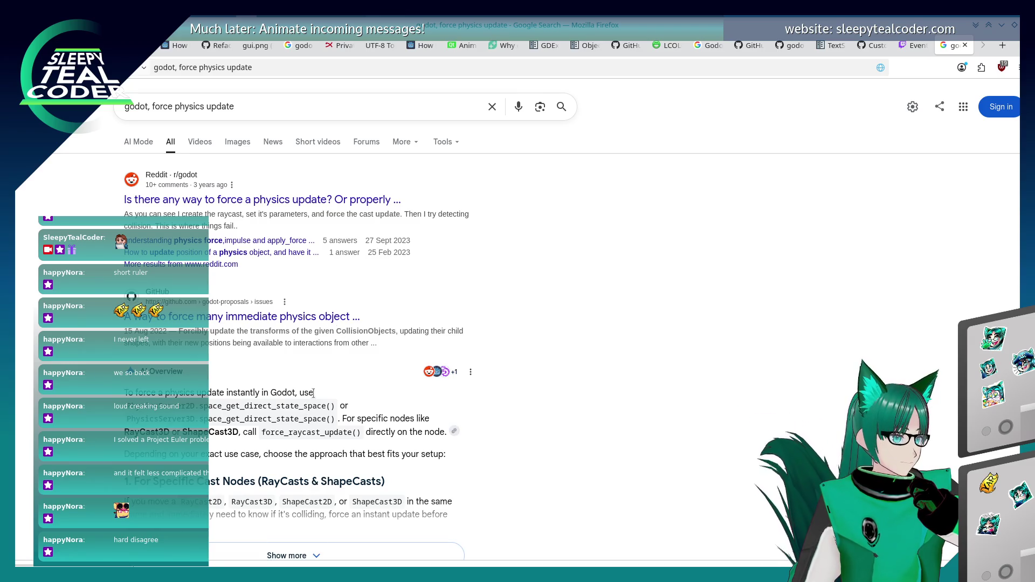
{"action": "scroll", "coordinate": [317, 396], "scroll_direction": "down", "scroll_amount": 2}
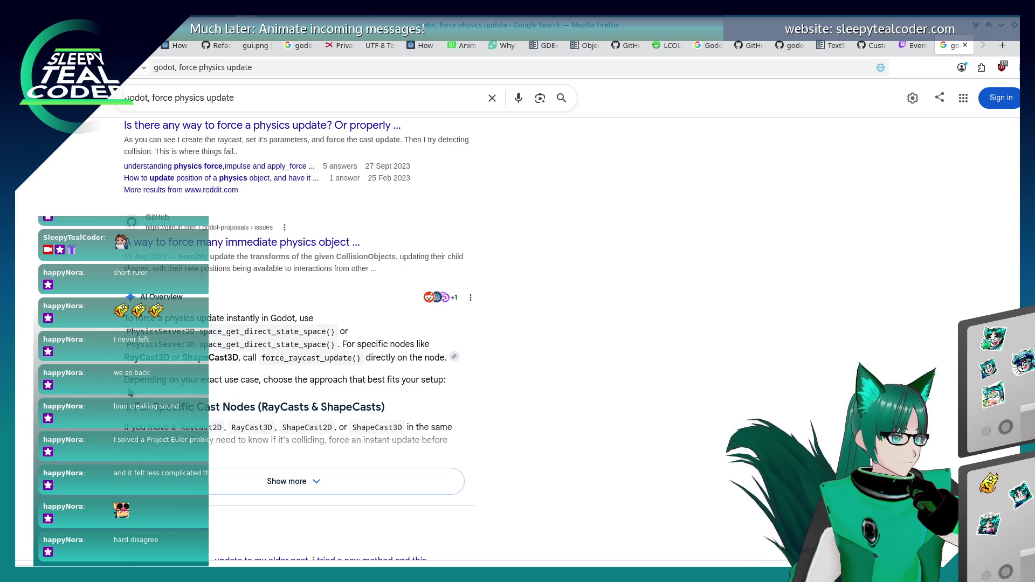
{"action": "scroll", "coordinate": [254, 267], "scroll_direction": "down", "scroll_amount": 10}
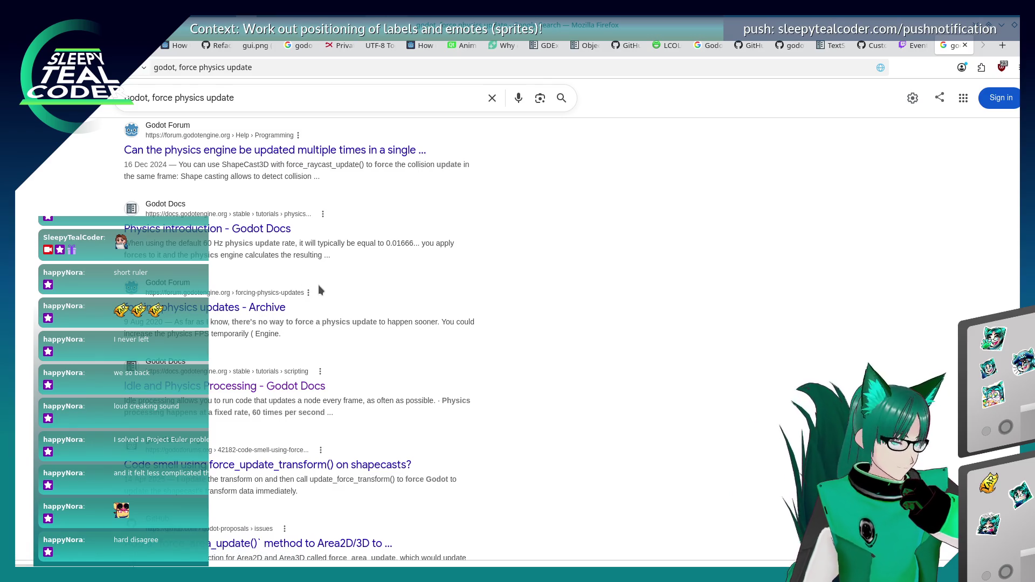
{"action": "scroll", "coordinate": [318, 285], "scroll_direction": "down", "scroll_amount": 2}
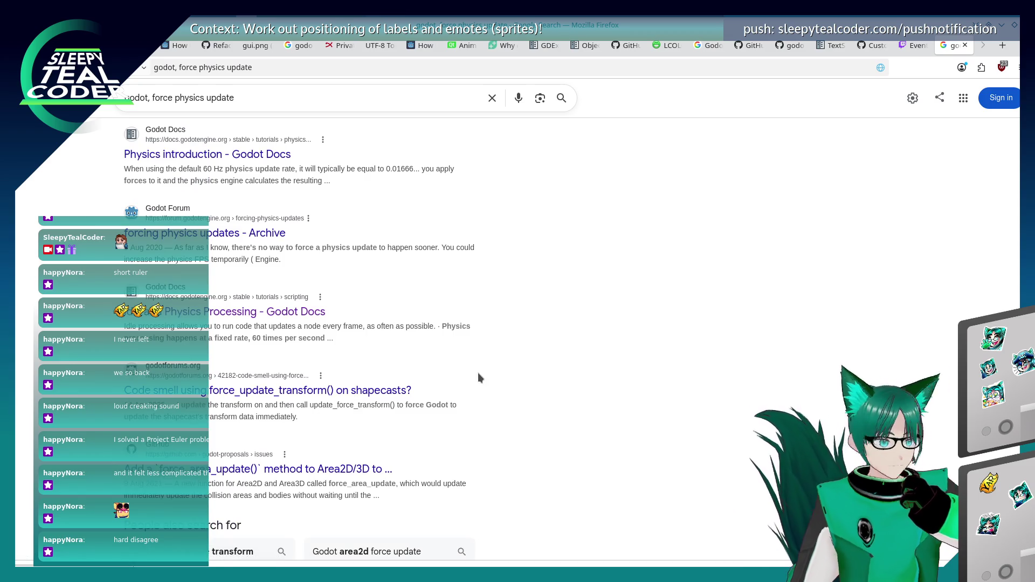
{"action": "key", "text": "alt+Tab"}
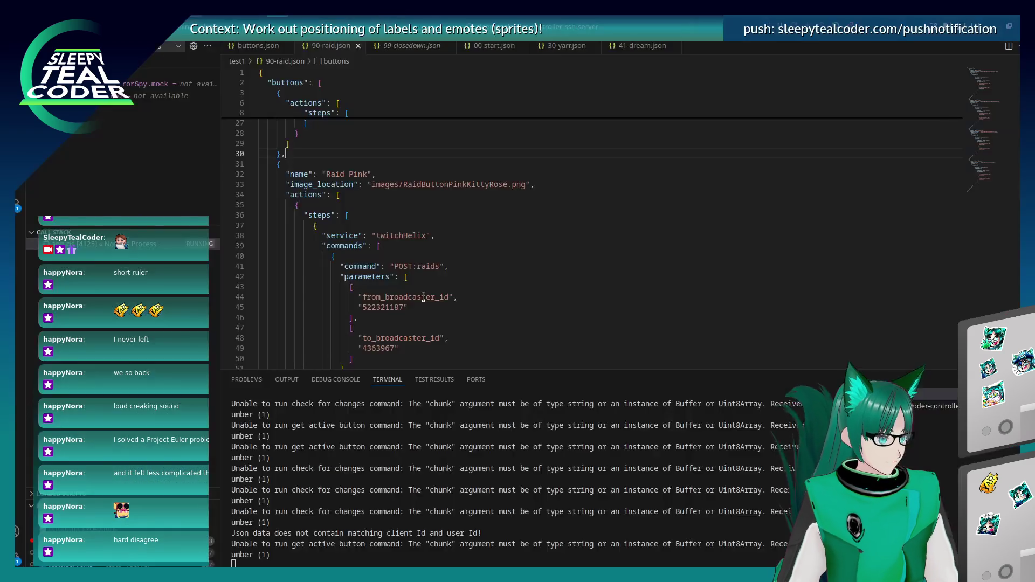
{"action": "key", "text": "alt+Tab"}
{"action": "key", "text": "alt+Tab"}
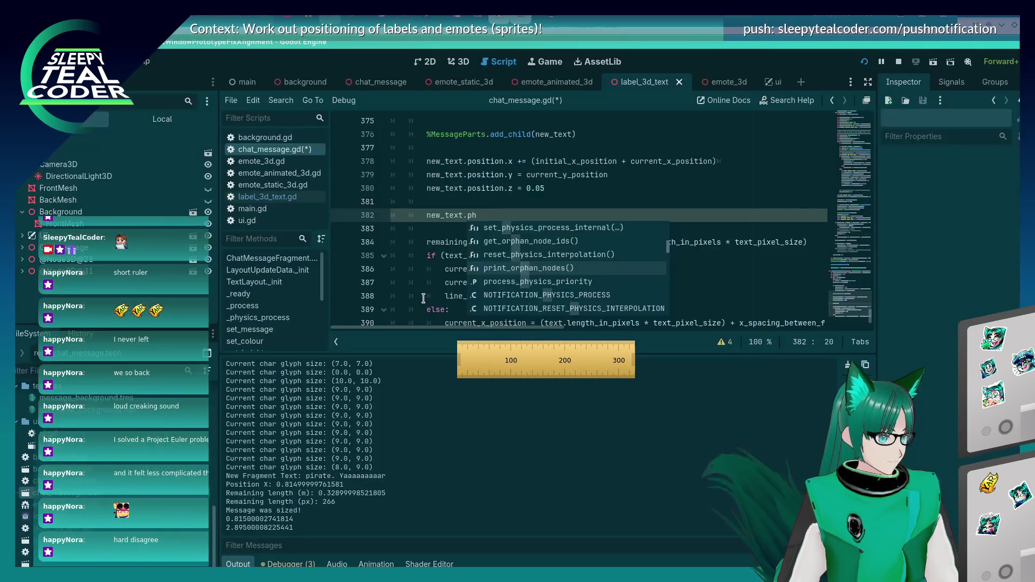
- Replace the unfinished line 382 with a force_update_transform() call from autocomplete
{"action": "key", "text": "BackSpace"}
{"action": "key", "text": "BackSpace"}
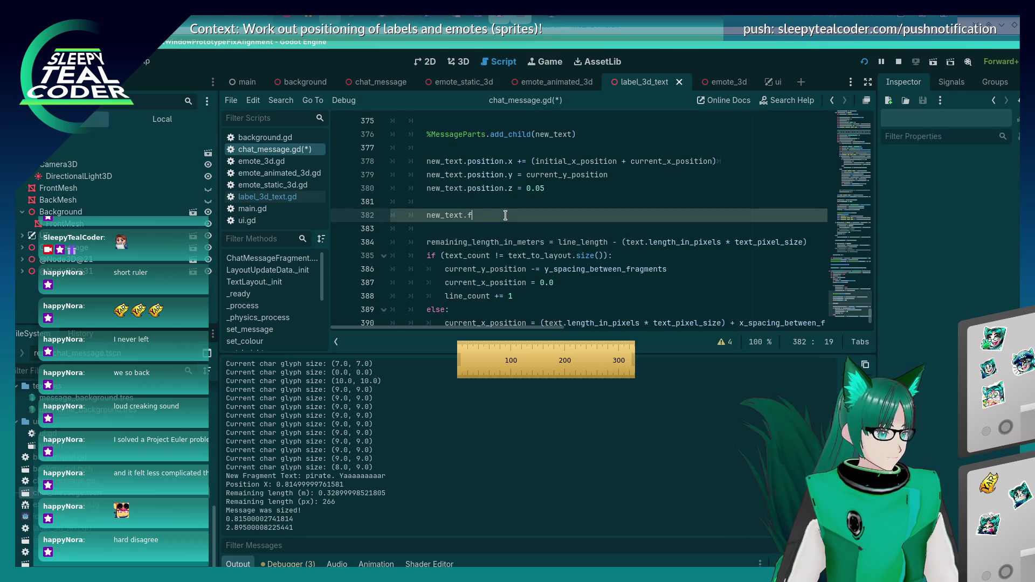
{"action": "type", "text": "orce_"}
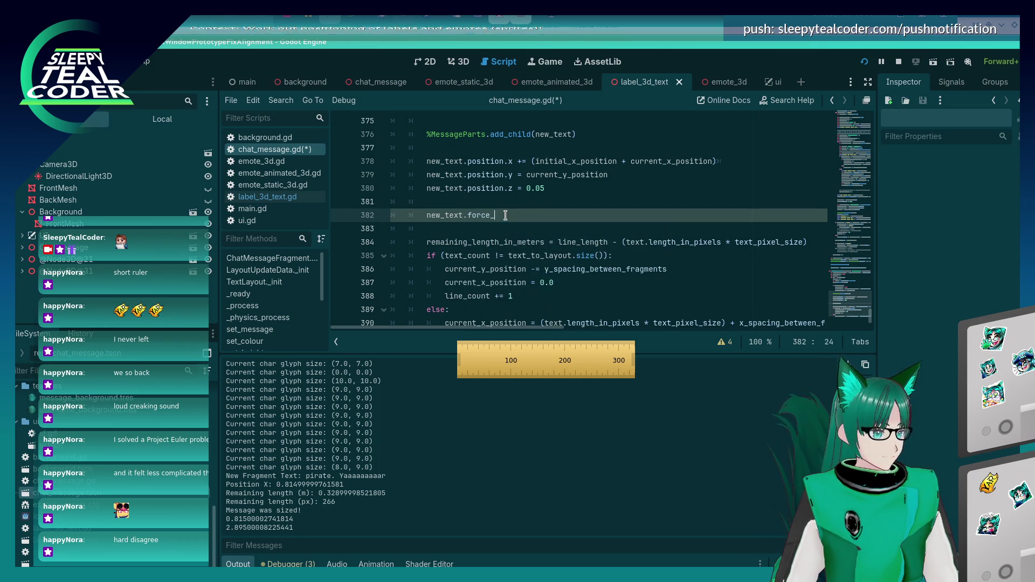
{"action": "key", "text": "shift+Home"}
{"action": "key", "text": "BackSpace"}
{"action": "key", "text": "Return"}
{"action": "key", "text": "Return"}
{"action": "type", "text": "f"}
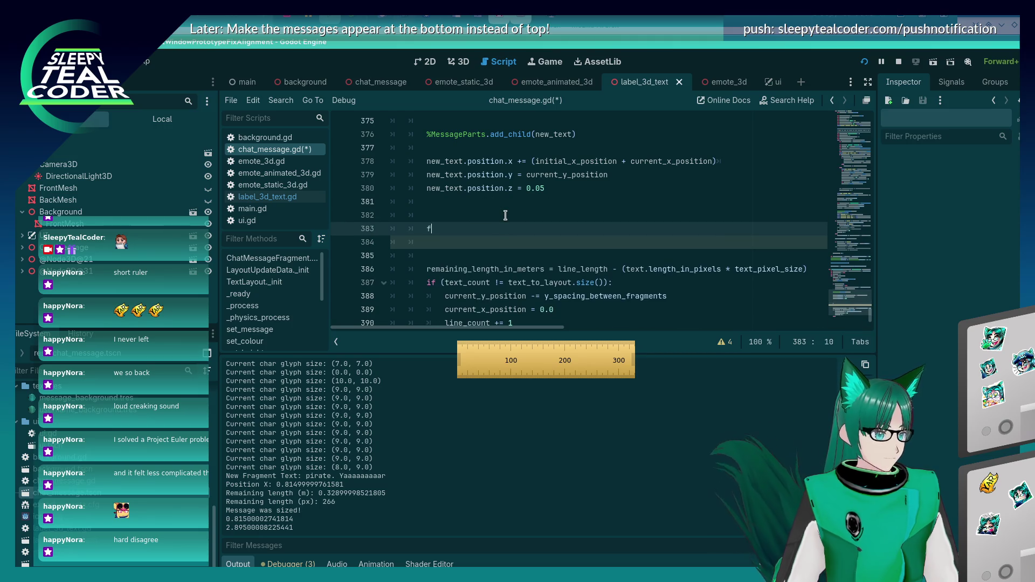
{"action": "type", "text": "orce_"}
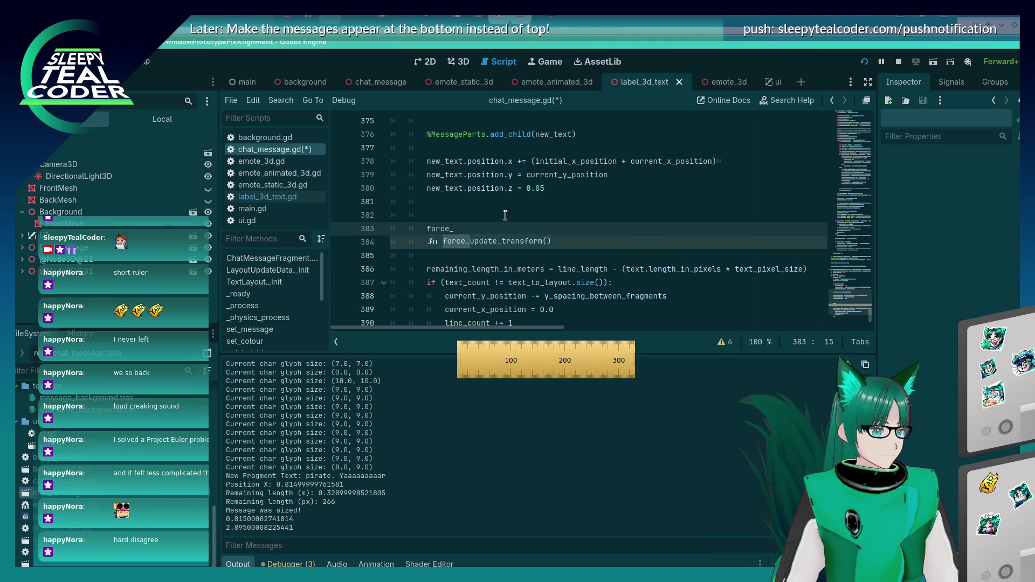
{"action": "key", "text": "Return"}
- Remove the blank lines around the call and select the force_update_transform name
{"action": "key", "text": "Delete"}
{"action": "left_click", "coordinate": [505, 215]}
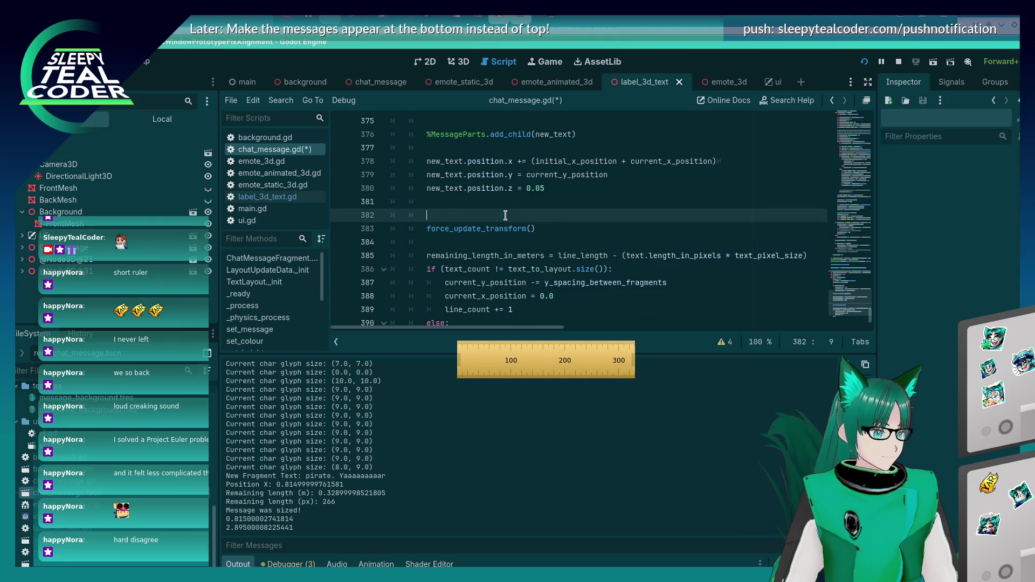
{"action": "key", "text": "BackSpace"}
{"action": "double_click", "coordinate": [505, 215]}
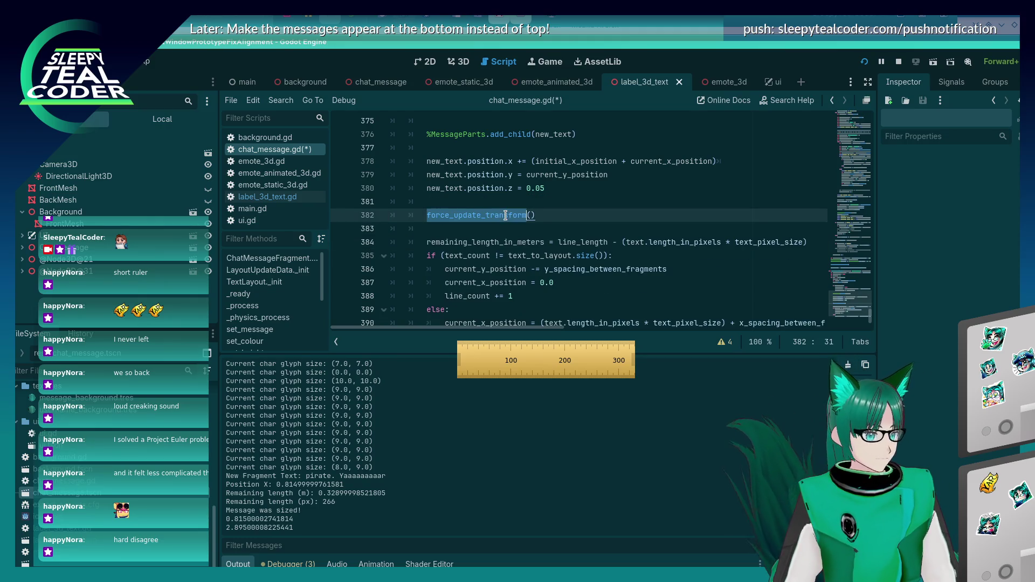
{"action": "key", "text": "alt+Tab"}
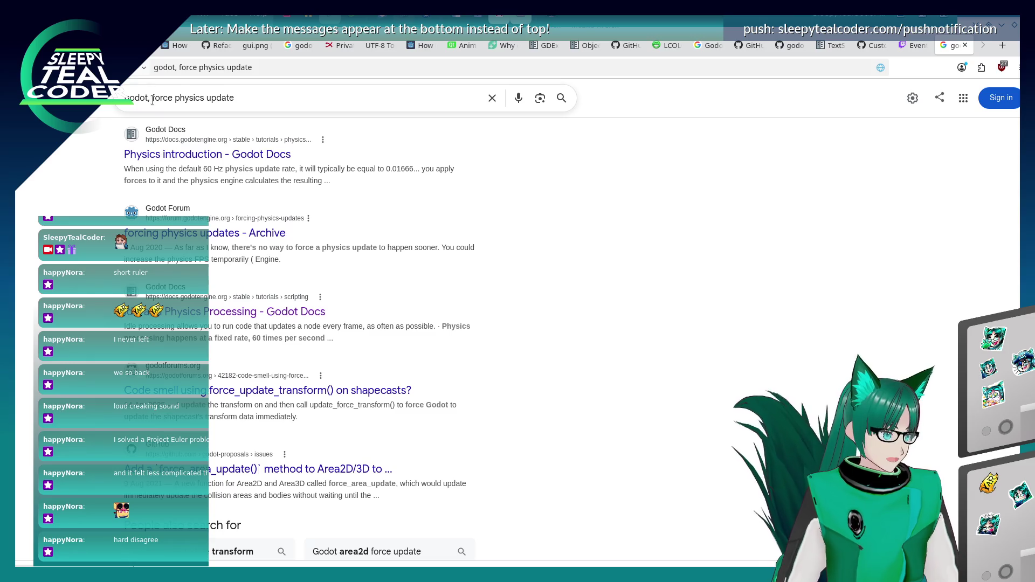
- Search Google for get_rids, then for 'godot force update transform', and scan the results
{"action": "left_click_drag", "start_coordinate": [152, 100], "coordinate": [266, 98]}
{"action": "type", "text": "get_rids"}
{"action": "key", "text": "Return"}
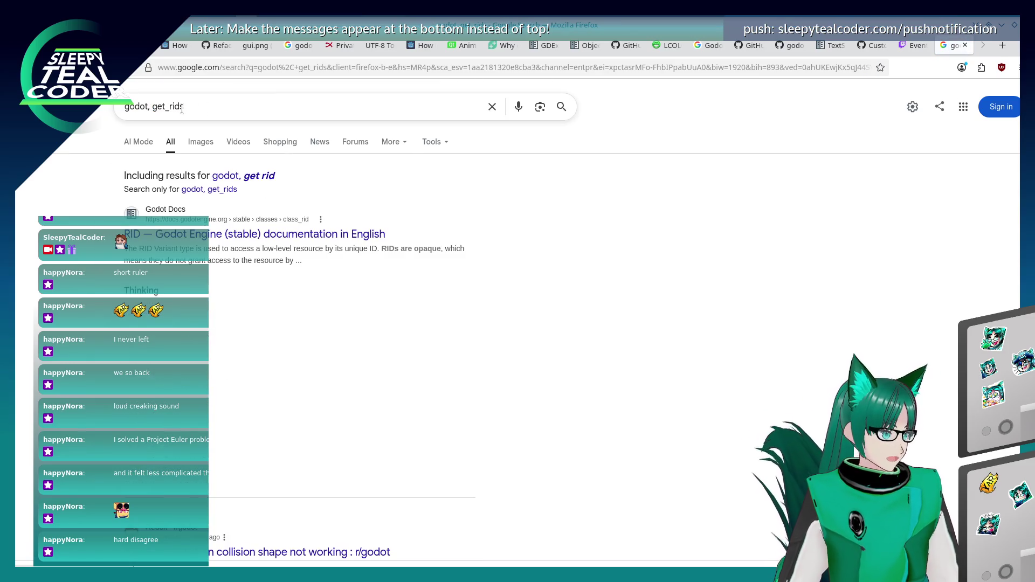
{"action": "double_click", "coordinate": [157, 106]}
{"action": "type", "text": "f"}
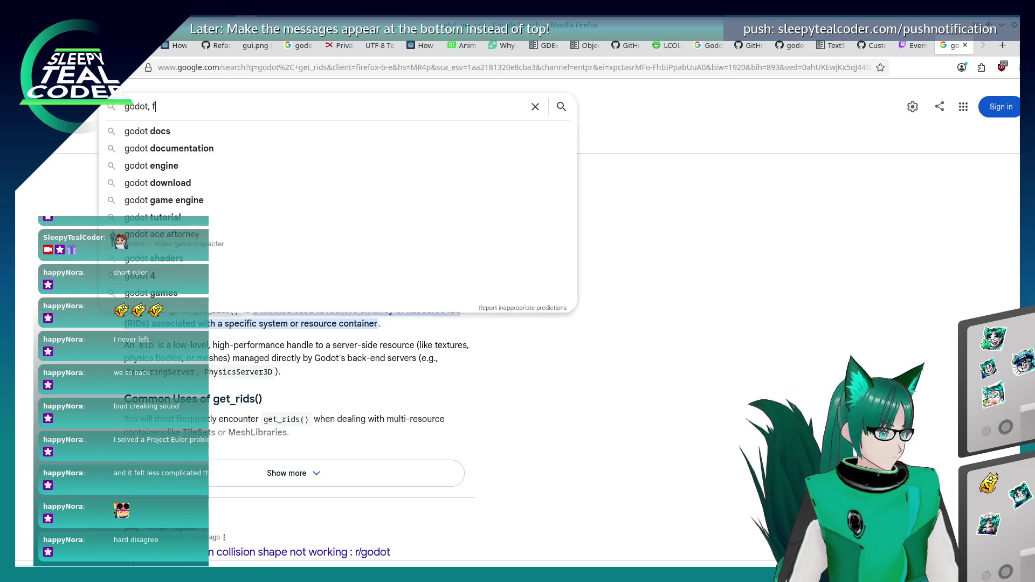
{"action": "type", "text": "orce update transform"}
{"action": "key", "text": "Down"}
{"action": "key", "text": "Return"}
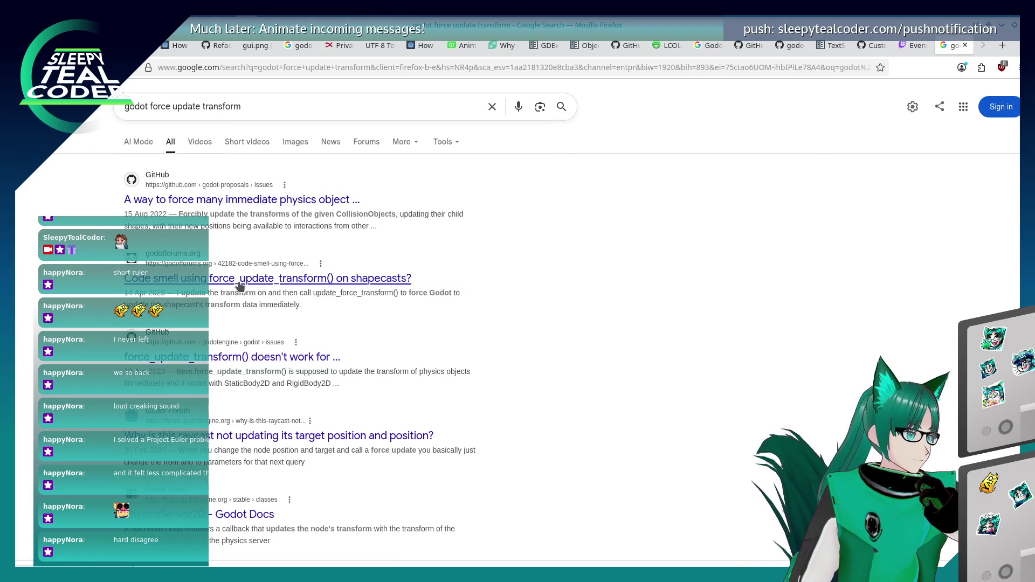
{"action": "scroll", "coordinate": [296, 396], "scroll_direction": "down", "scroll_amount": 2}
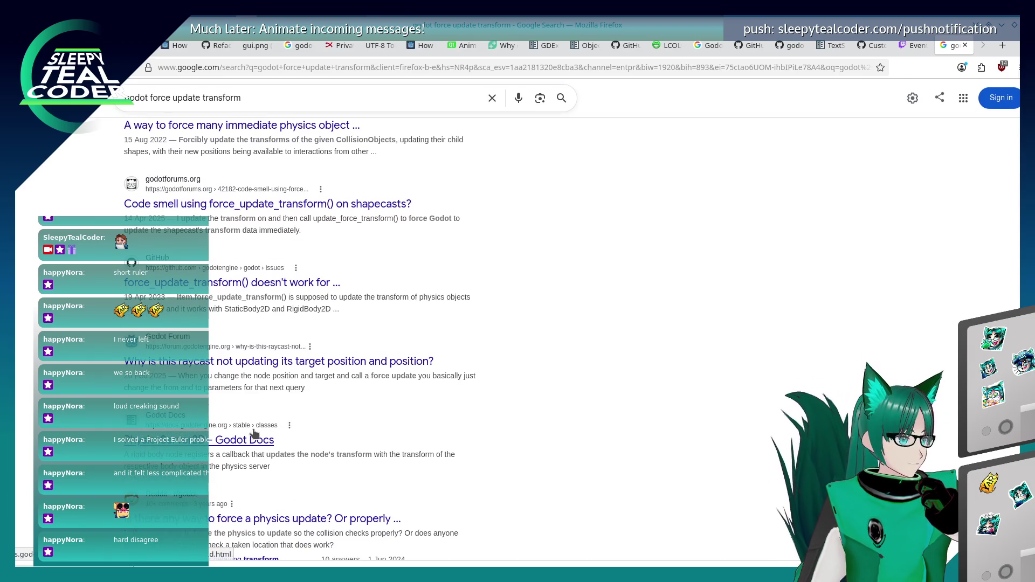
{"action": "scroll", "coordinate": [254, 431], "scroll_direction": "down", "scroll_amount": 2}
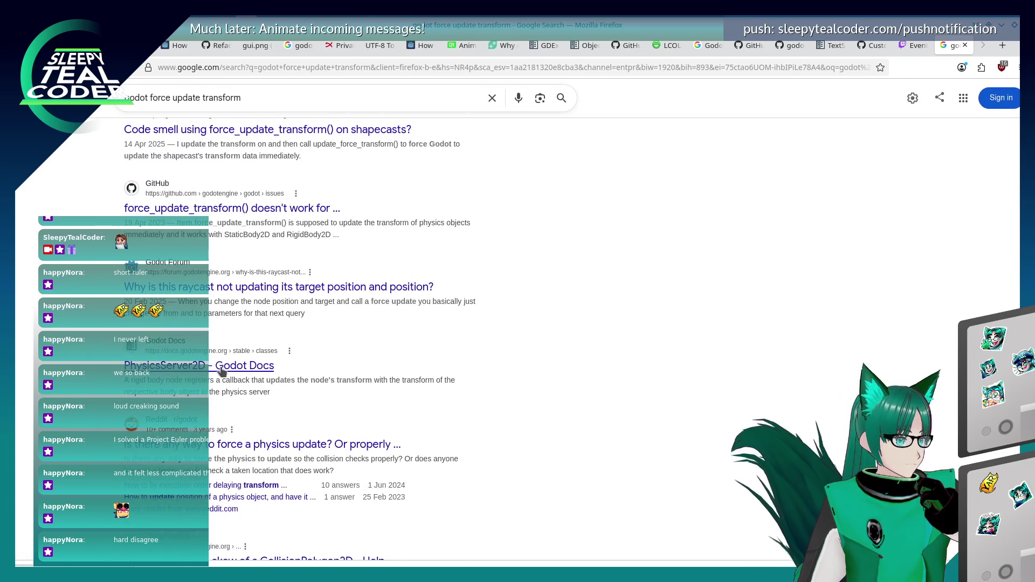
- Open the PhysicsServer2D docs, then look up force_update_transform in the Node3D documentation
{"action": "left_click", "coordinate": [224, 372]}
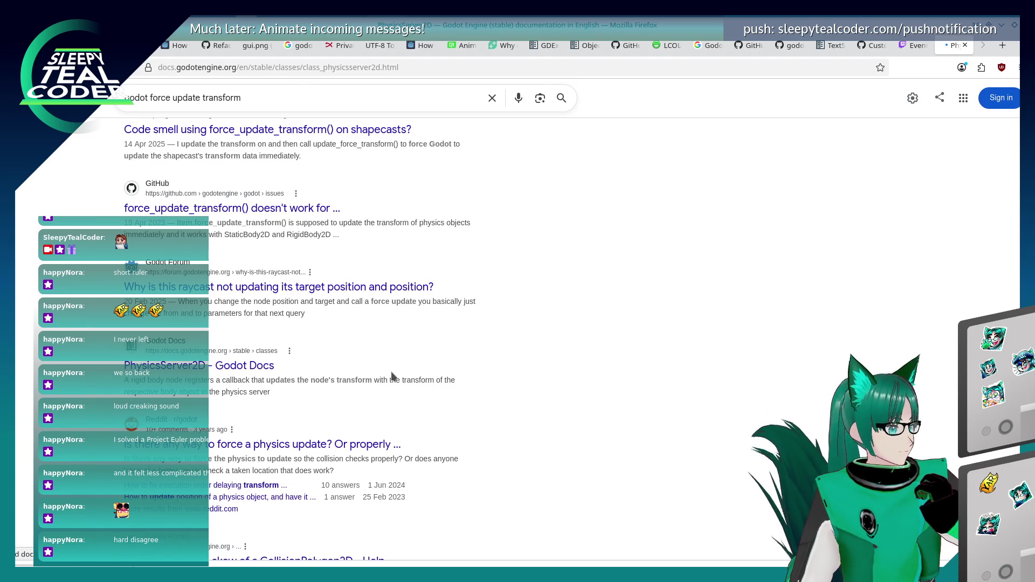
{"action": "scroll", "coordinate": [504, 338], "scroll_direction": "down", "scroll_amount": 5}
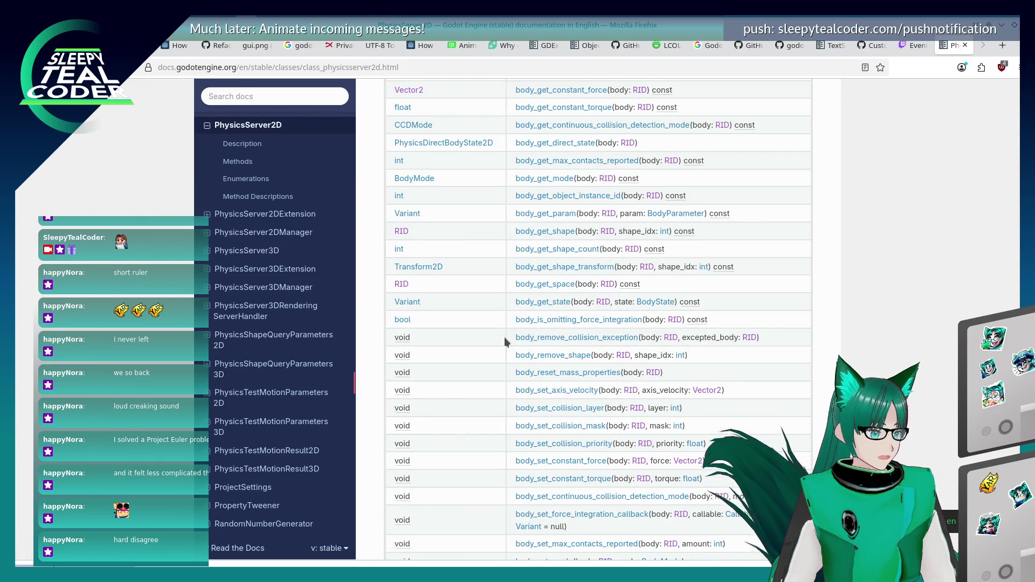
{"action": "left_click", "coordinate": [250, 100]}
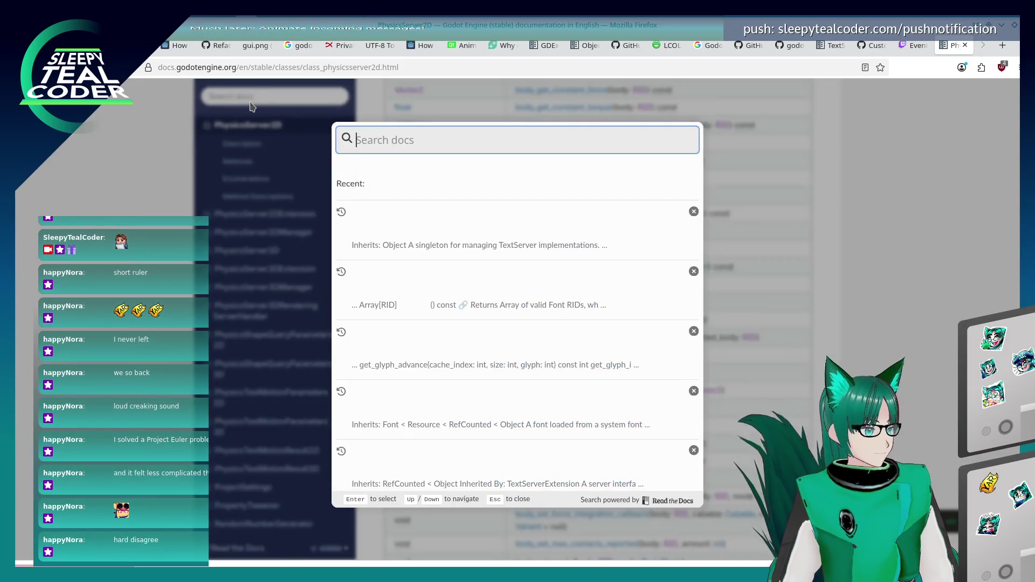
{"action": "type", "text": "force_update"}
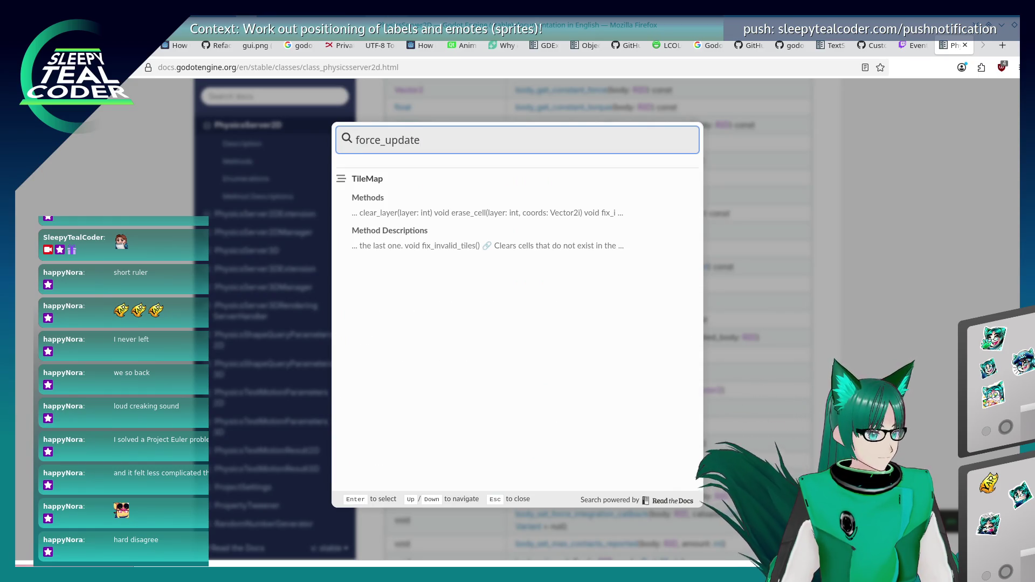
{"action": "type", "text": "_transform"}
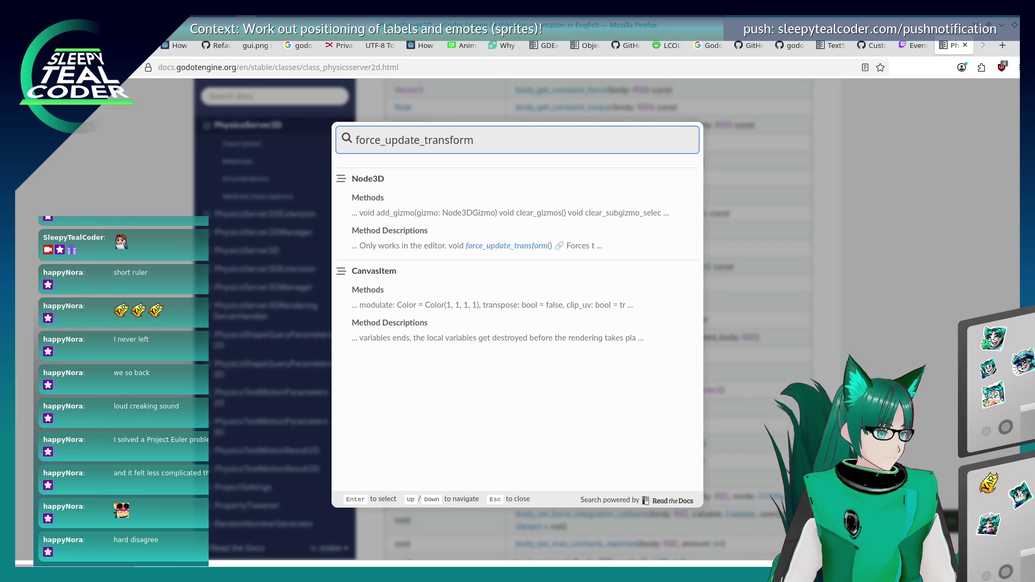
{"action": "left_click", "coordinate": [478, 244]}
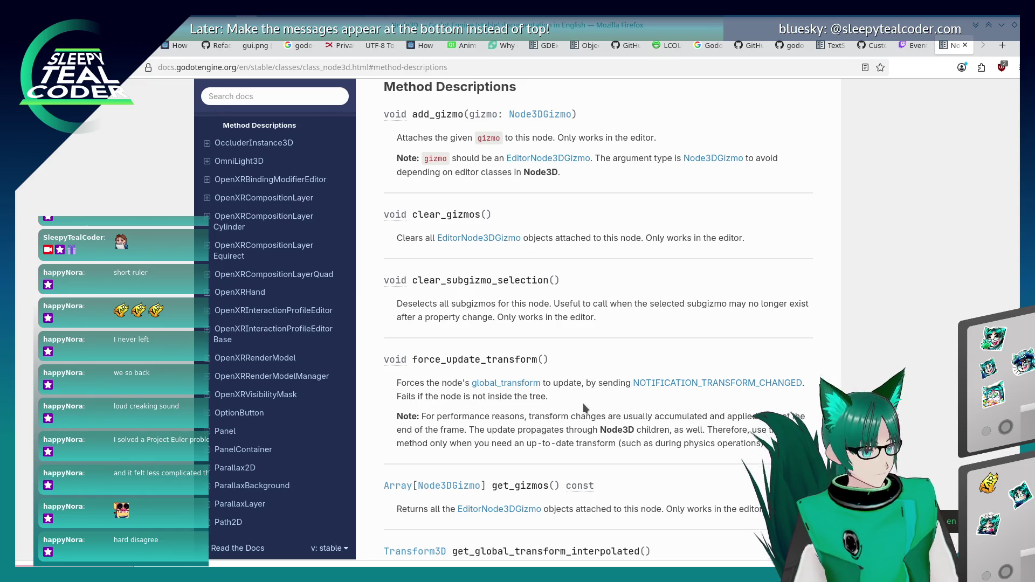
{"action": "key", "text": "alt+Tab"}
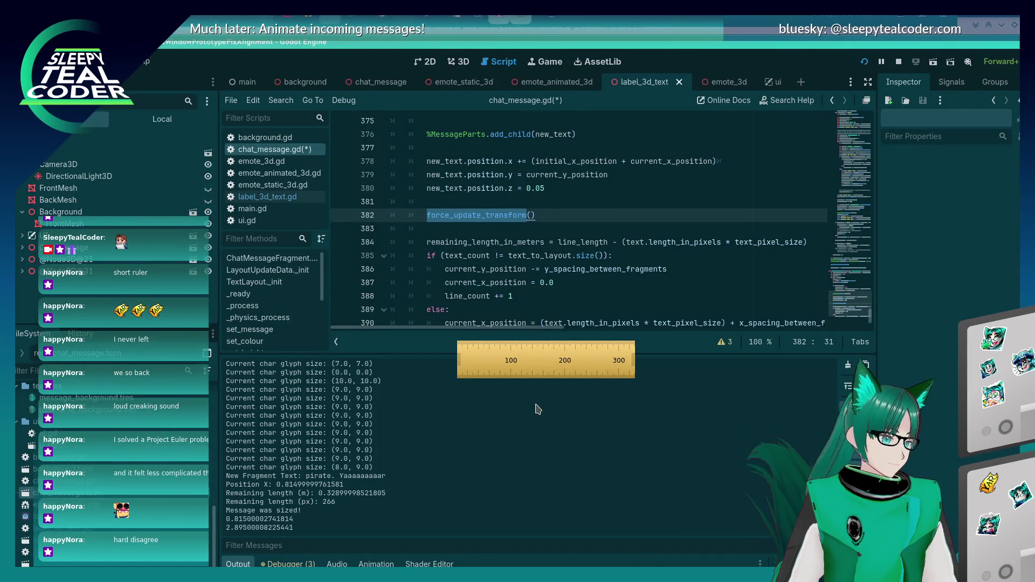
- Add print("New Text AABB: " + new_text.get_aabb()) on a new line under force_update_transform()
{"action": "left_click", "coordinate": [563, 220]}
{"action": "key", "text": "Return"}
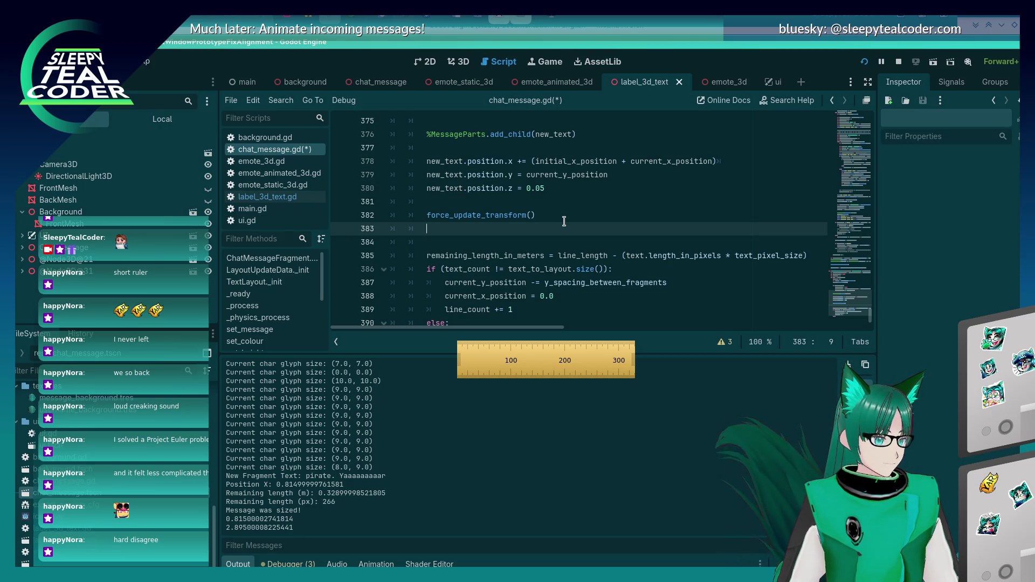
{"action": "type", "text": "new_t"}
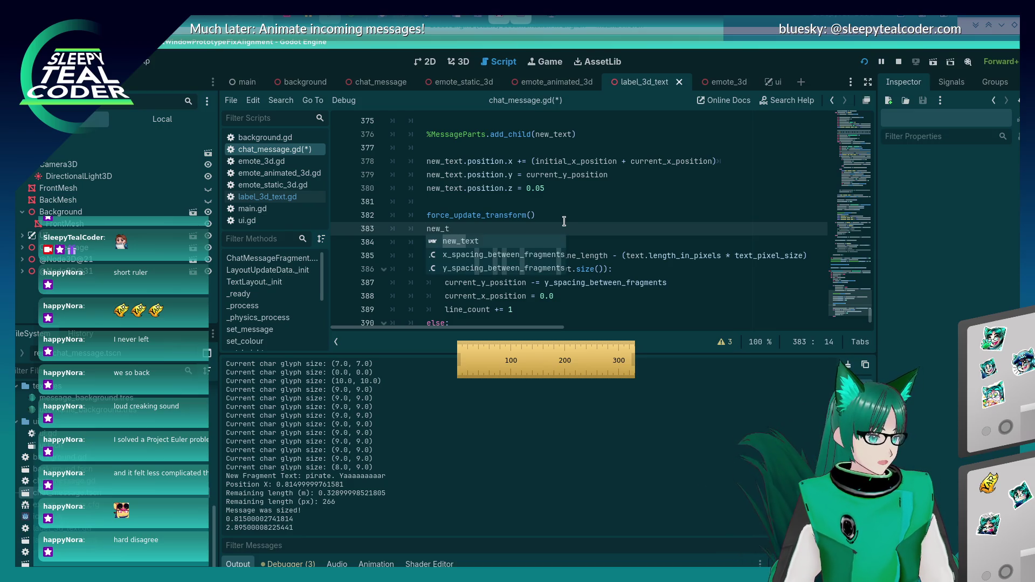
{"action": "type", "text": "ext.get_a"}
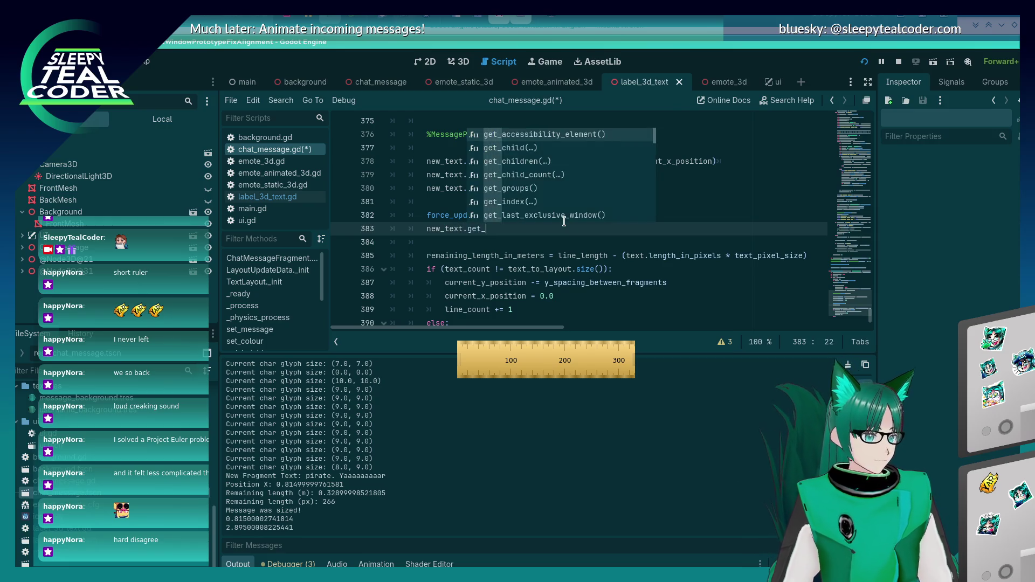
{"action": "key", "text": "Return"}
{"action": "key", "text": "Home"}
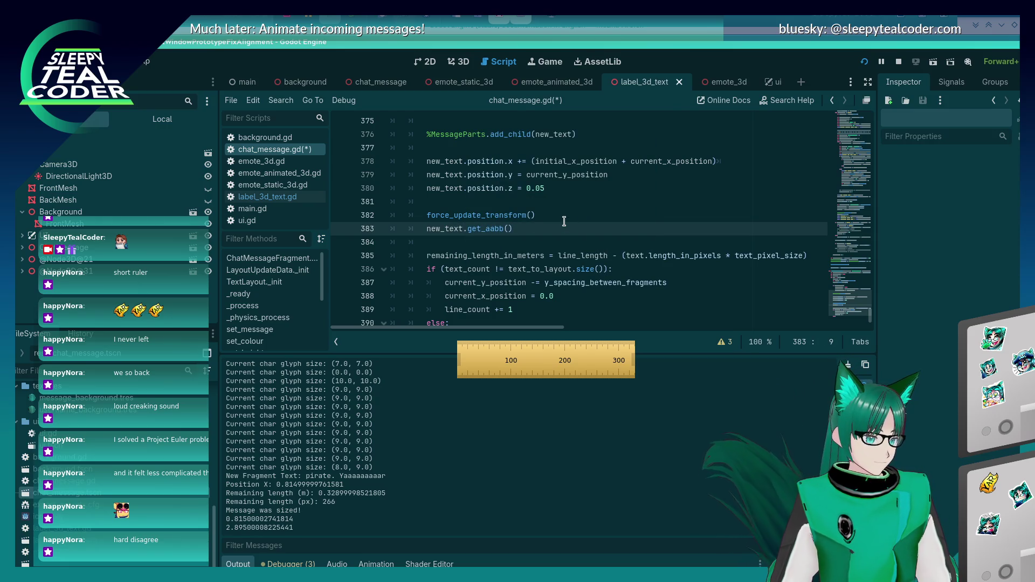
{"action": "type", "text": "print("}
{"action": "key", "text": "End"}
{"action": "type", "text": ")"}
{"action": "key", "text": "Home"}
{"action": "key", "text": "Right"}
{"action": "key", "text": "Right"}
{"action": "key", "text": "Right"}
{"action": "type", "text": "\"New Text AABB: "}
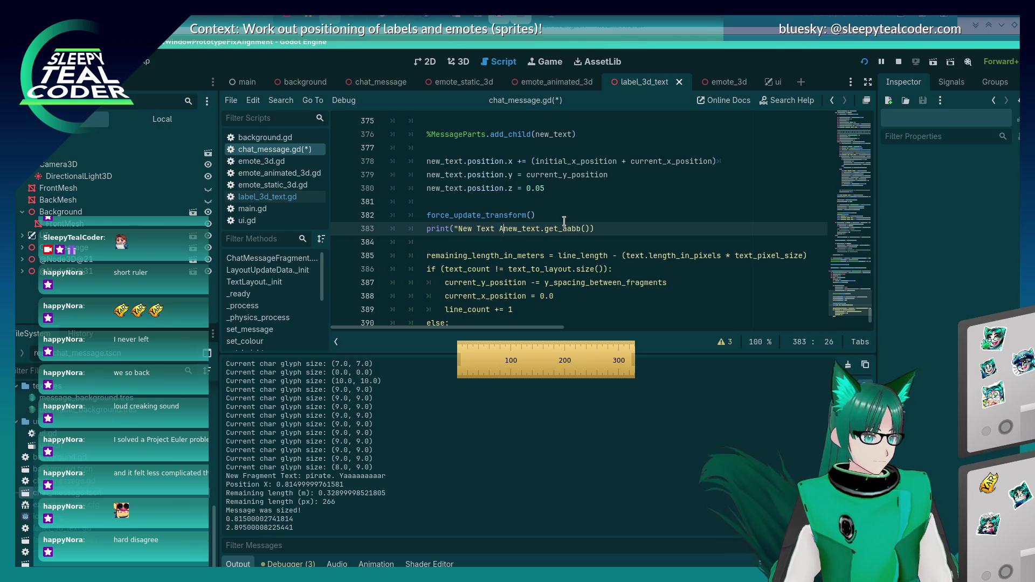
{"action": "type", "text": "\" +"}
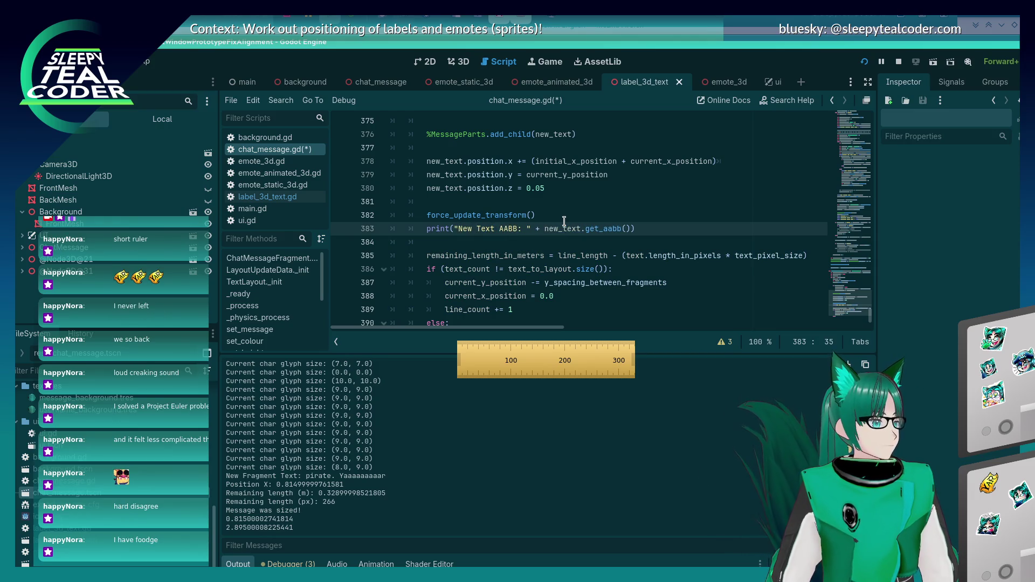
- Save chat_message.gd and cycle through the open windows
{"action": "key", "text": "ctrl+s"}
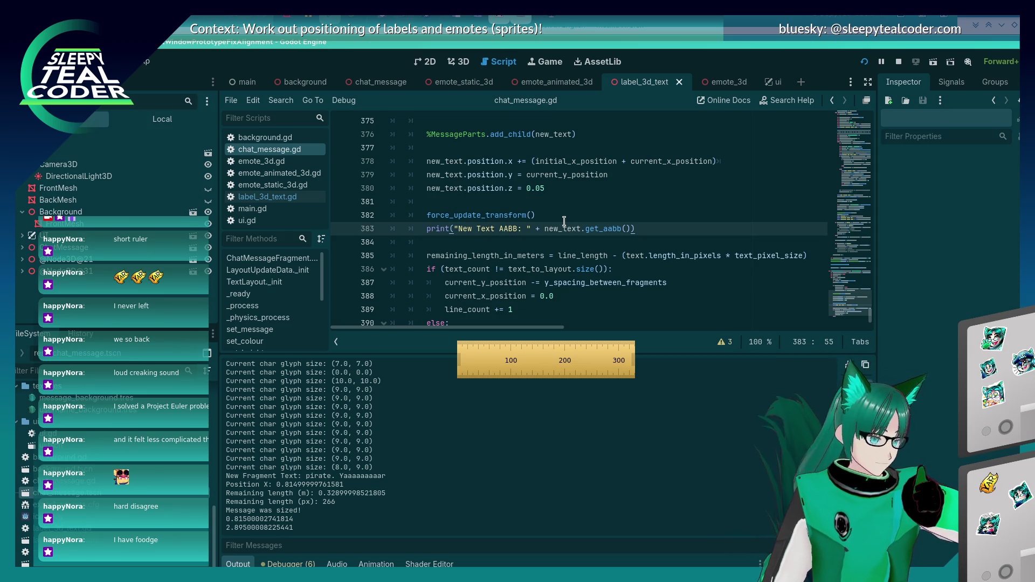
{"action": "key", "text": "ctrl+s"}
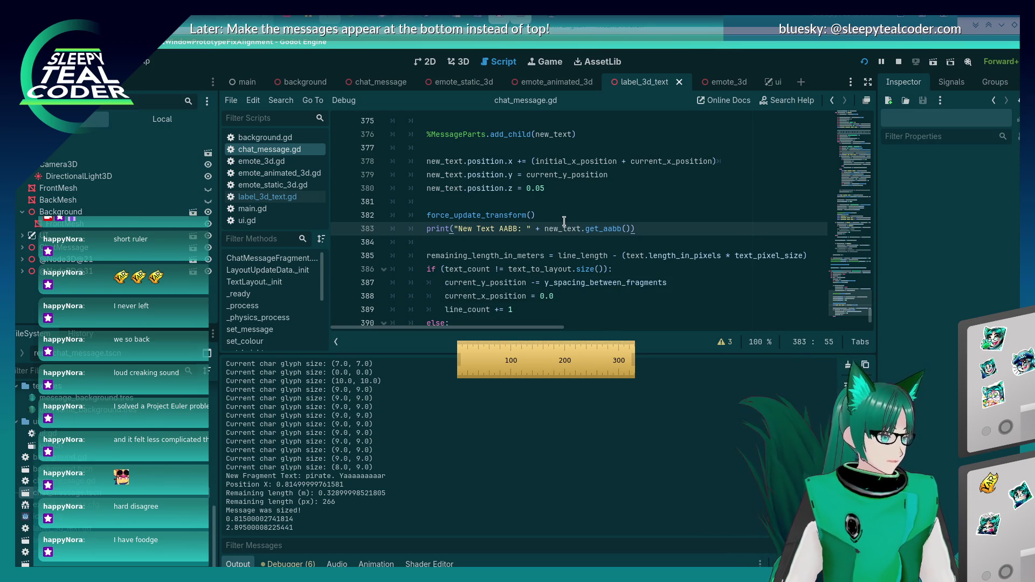
{"action": "key", "text": "alt+Tab"}
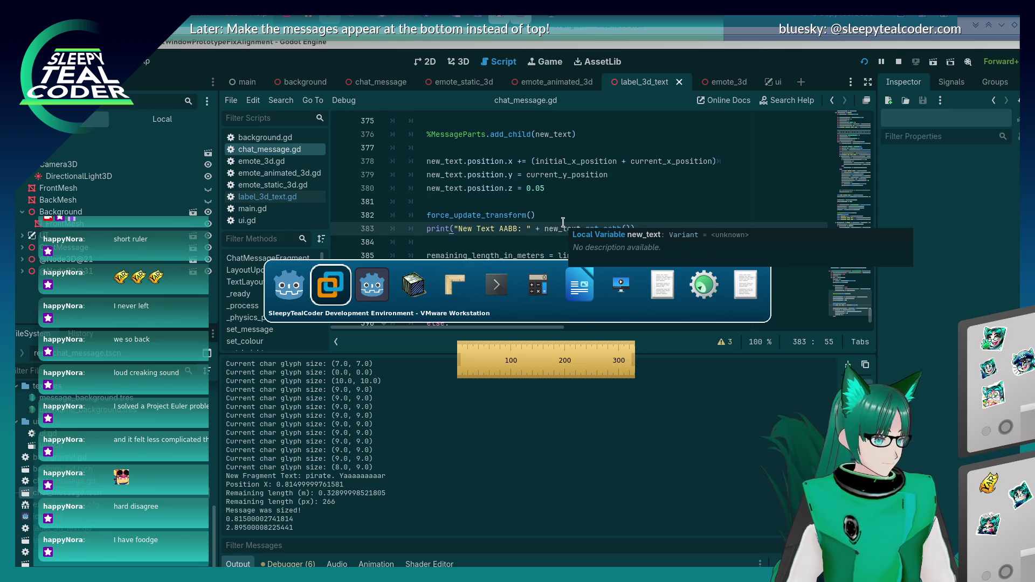
{"action": "key", "text": "alt+Tab"}
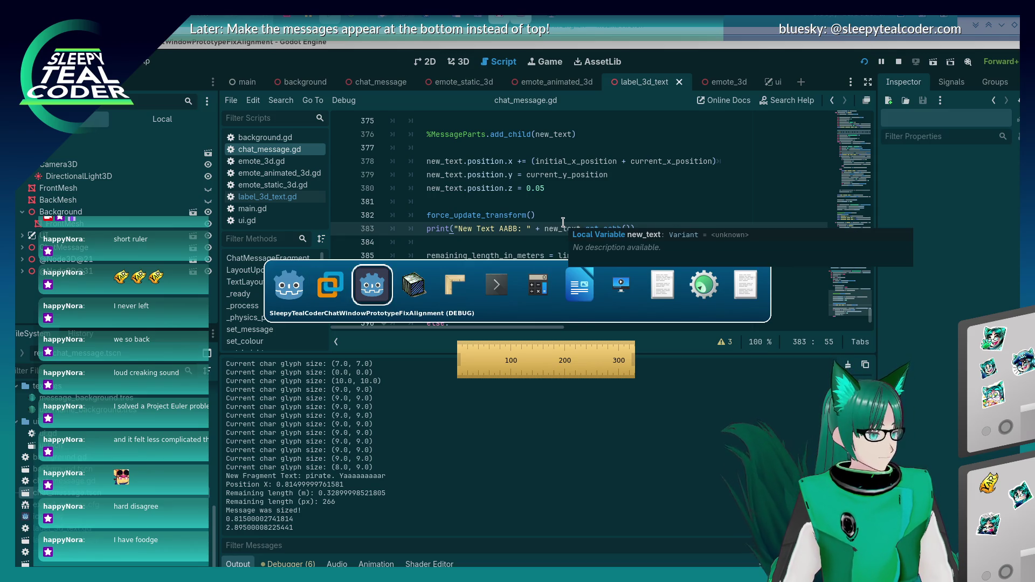
- Rerun the project and add a test message, triggering the String + AABB error at line 383
{"action": "key", "text": "alt+shift+Tab"}
{"action": "key", "text": "alt+shift+Tab"}
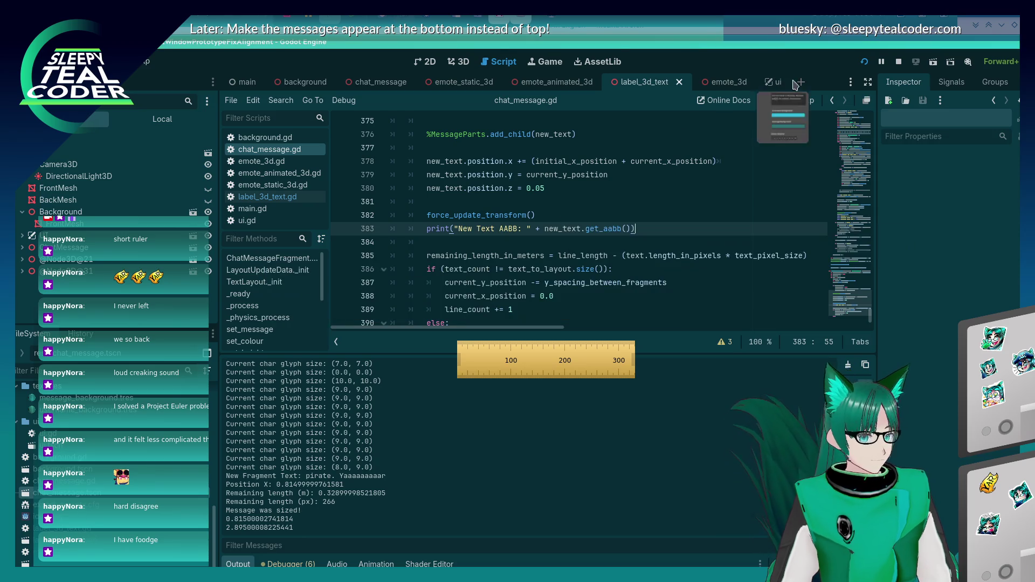
{"action": "key", "text": "F5"}
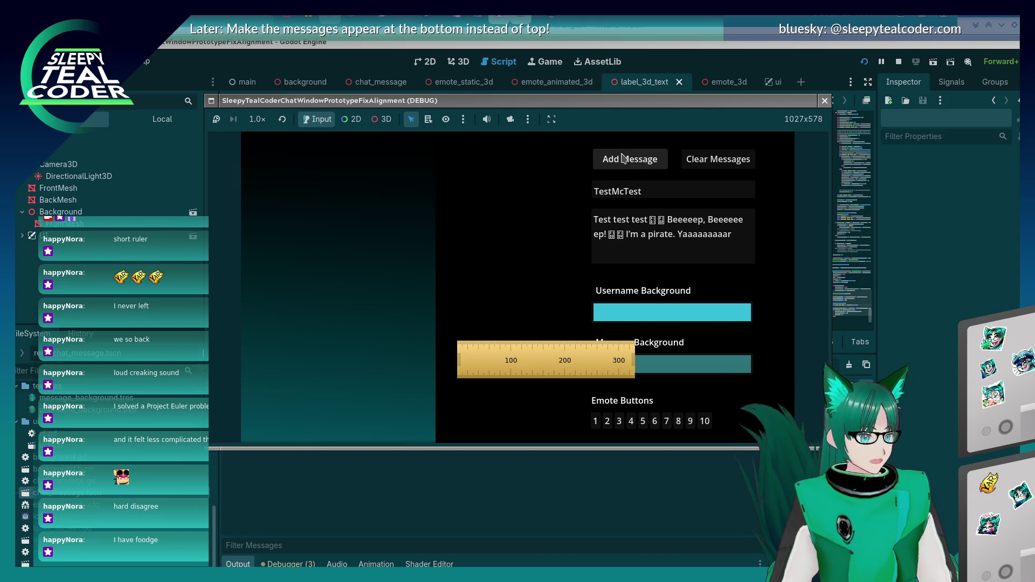
{"action": "left_click", "coordinate": [623, 158]}
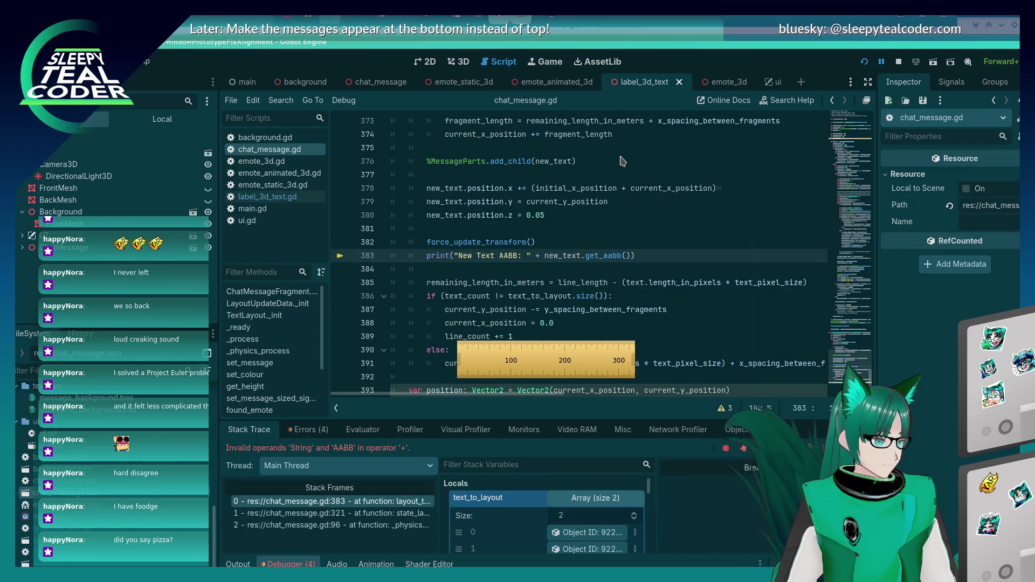
- Wrap new_text.get_aabb() in str() on line 383 and save the script
{"action": "left_click", "coordinate": [544, 255]}
{"action": "type", "text": "str("}
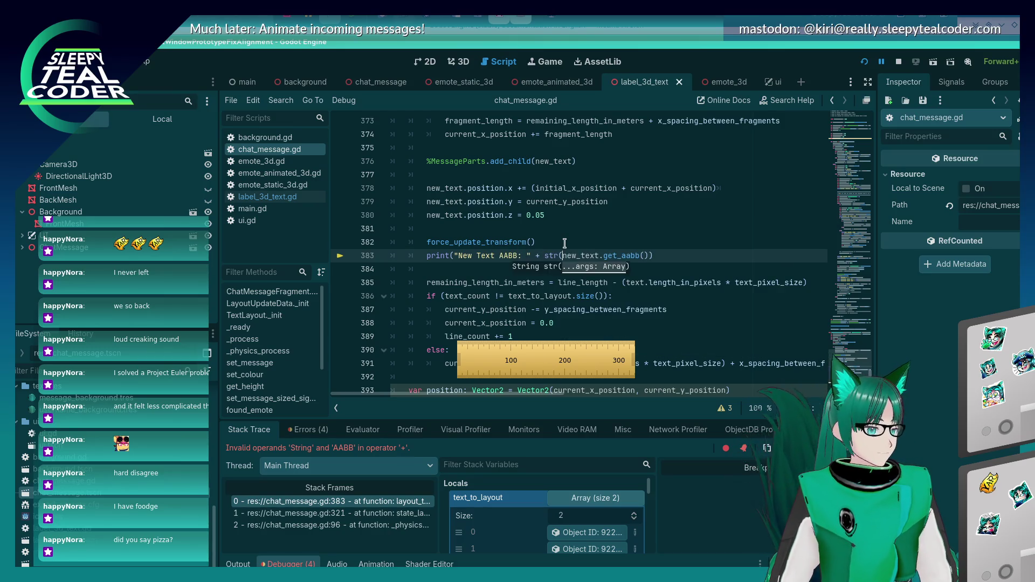
{"action": "key", "text": "End"}
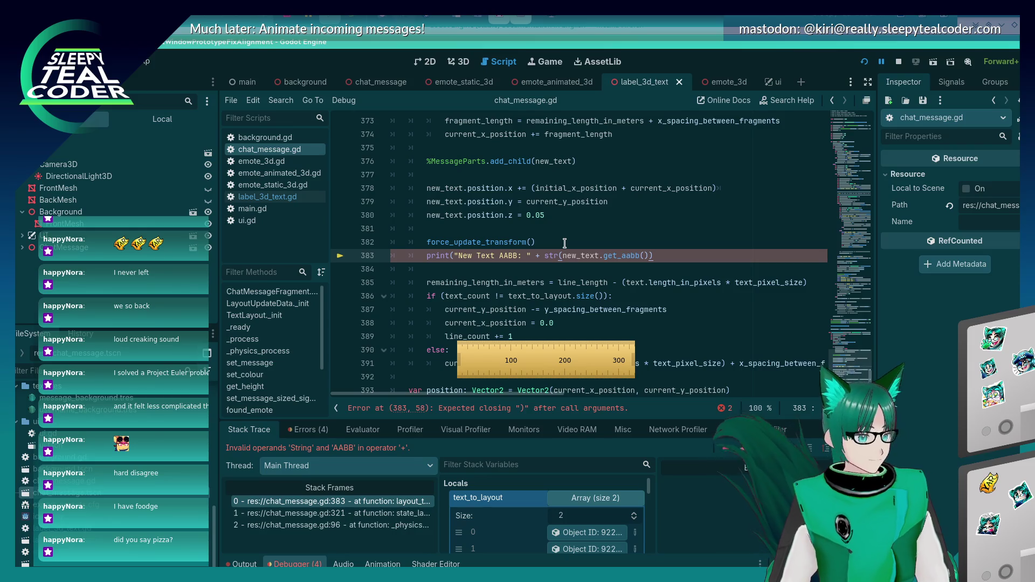
{"action": "type", "text": ")"}
{"action": "key", "text": "ctrl+s"}
- Restart the running game, add a test message, and return to chat_message.gd
{"action": "key", "text": "alt+Tab"}
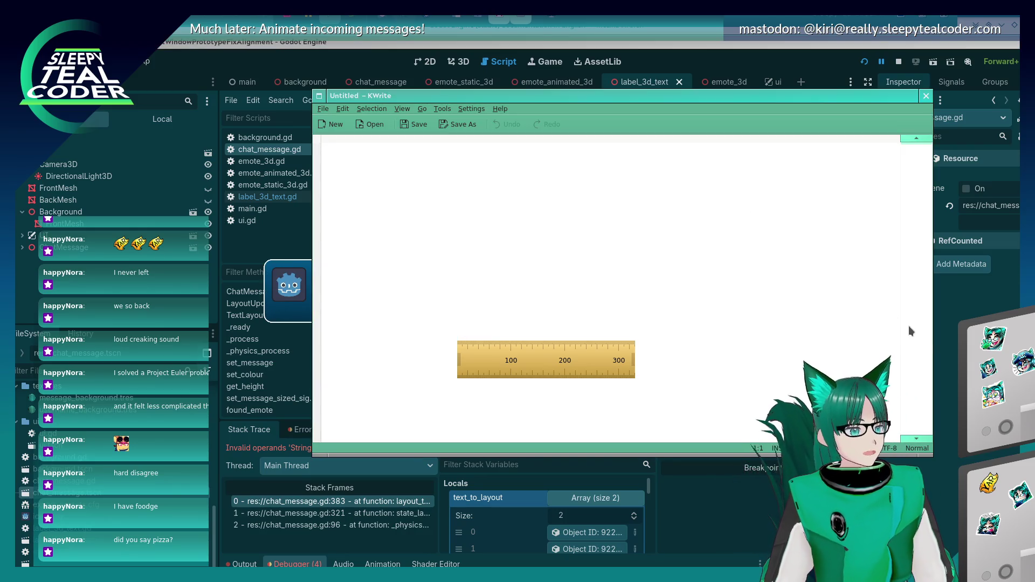
{"action": "key", "text": "alt+Tab"}
{"action": "left_click", "coordinate": [864, 62]}
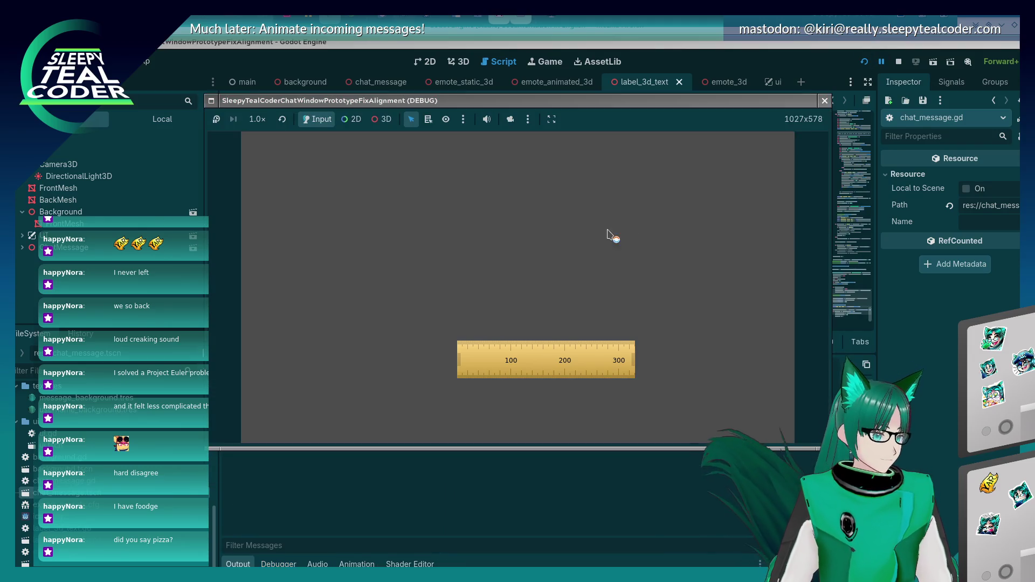
{"action": "left_click", "coordinate": [628, 160]}
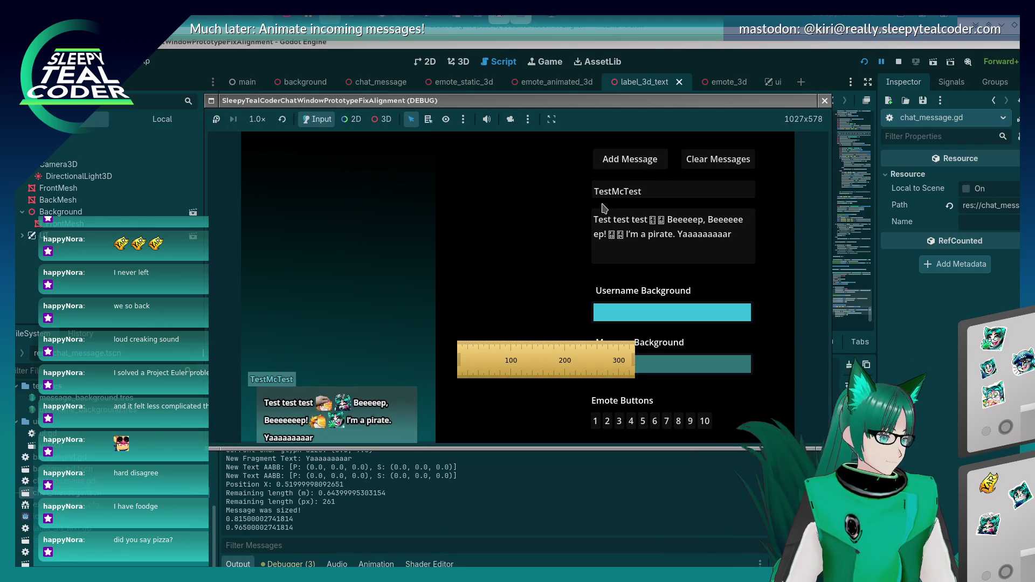
{"action": "left_click", "coordinate": [369, 540]}
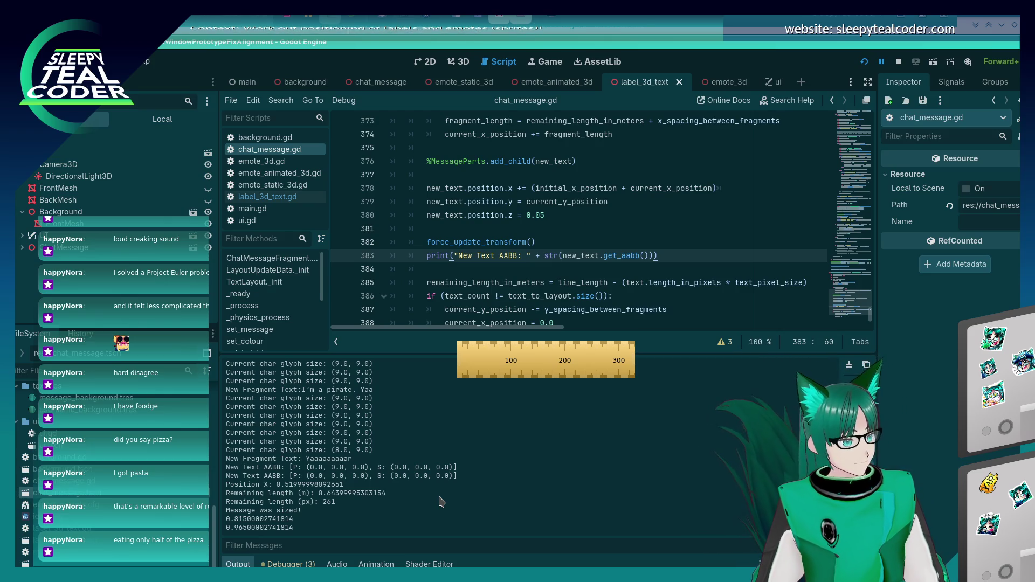
- Save the script and select the force_update_transform and AABB print lines 382–383
{"action": "left_click", "coordinate": [489, 258]}
{"action": "left_click", "coordinate": [543, 246]}
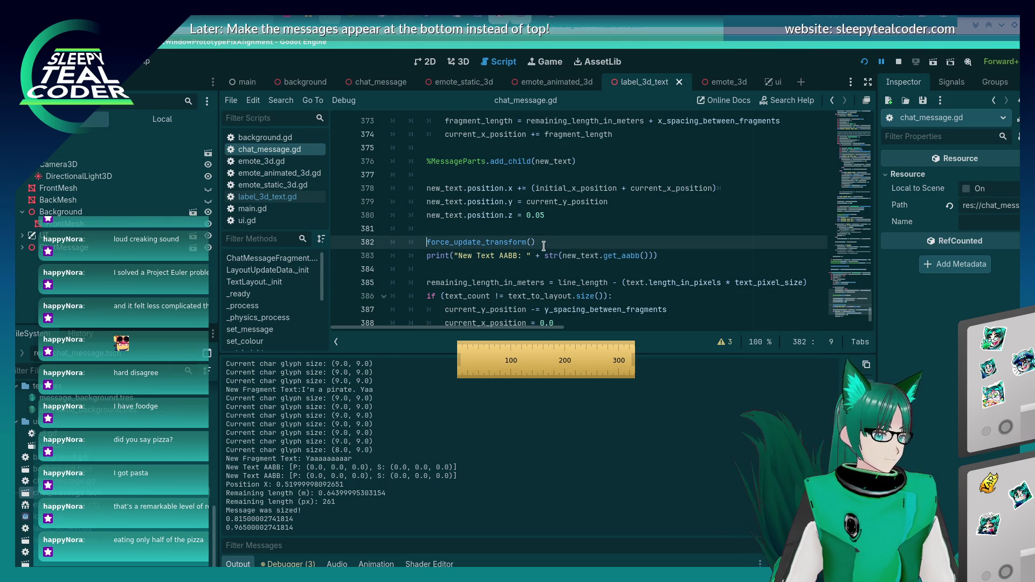
{"action": "key", "text": "Down"}
{"action": "key", "text": "End"}
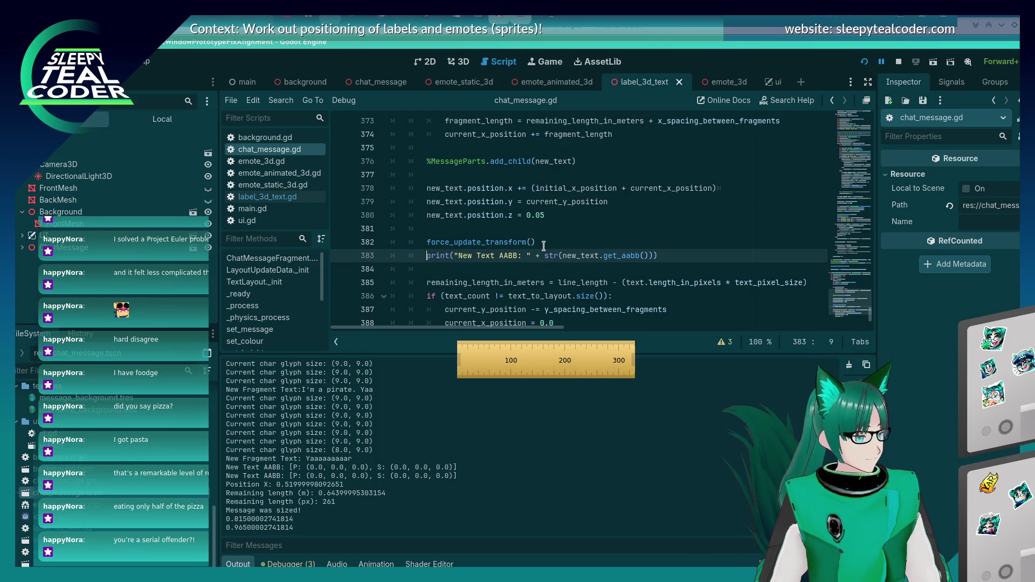
{"action": "key", "text": "ctrl+s"}
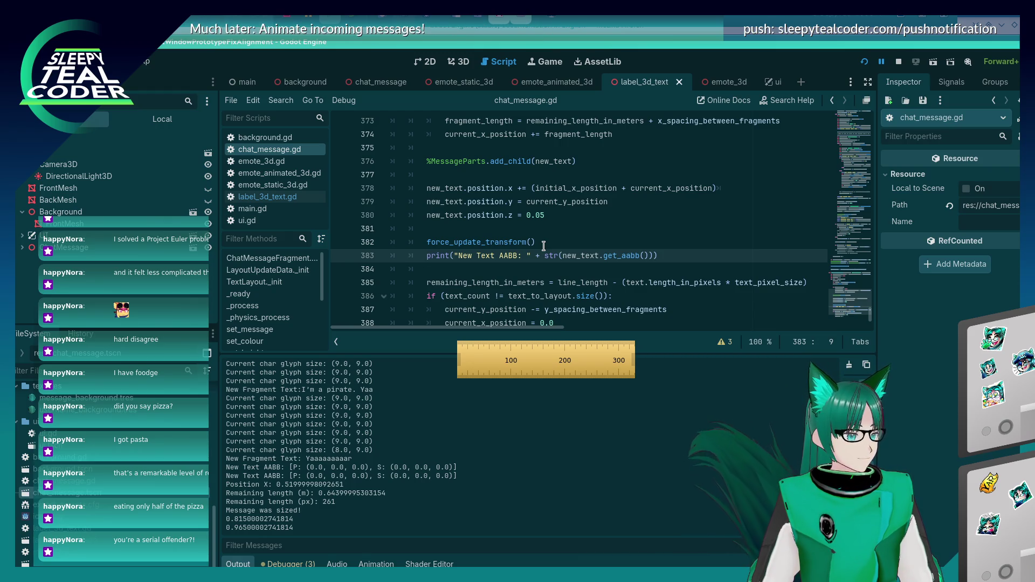
{"action": "key", "text": "shift+Up"}
{"action": "key", "text": "shift+Up"}
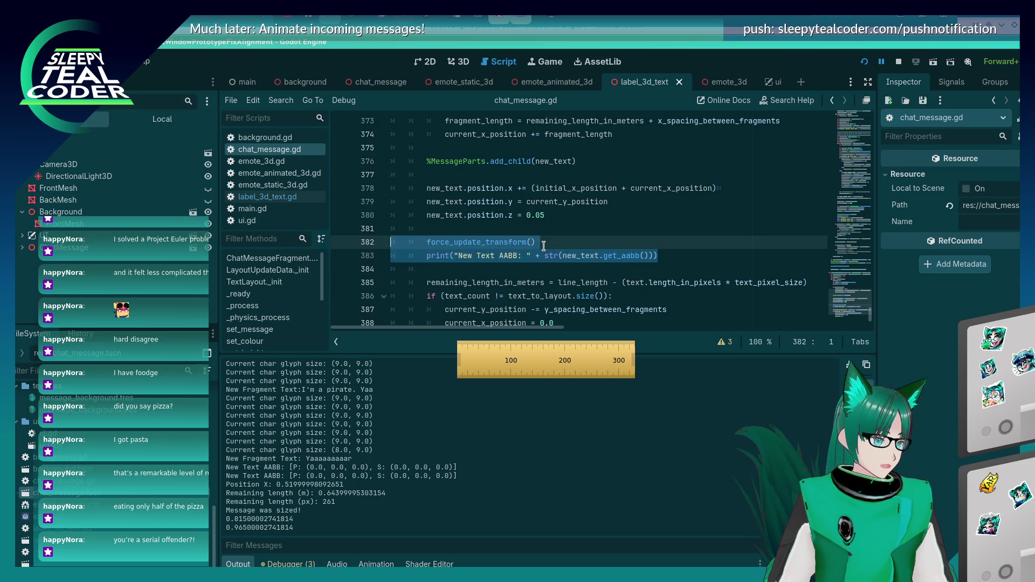
- Delete debug lines 382–383 and save chat_message.gd
{"action": "key", "text": "BackSpace"}
{"action": "key", "text": "BackSpace"}
{"action": "key", "text": "BackSpace"}
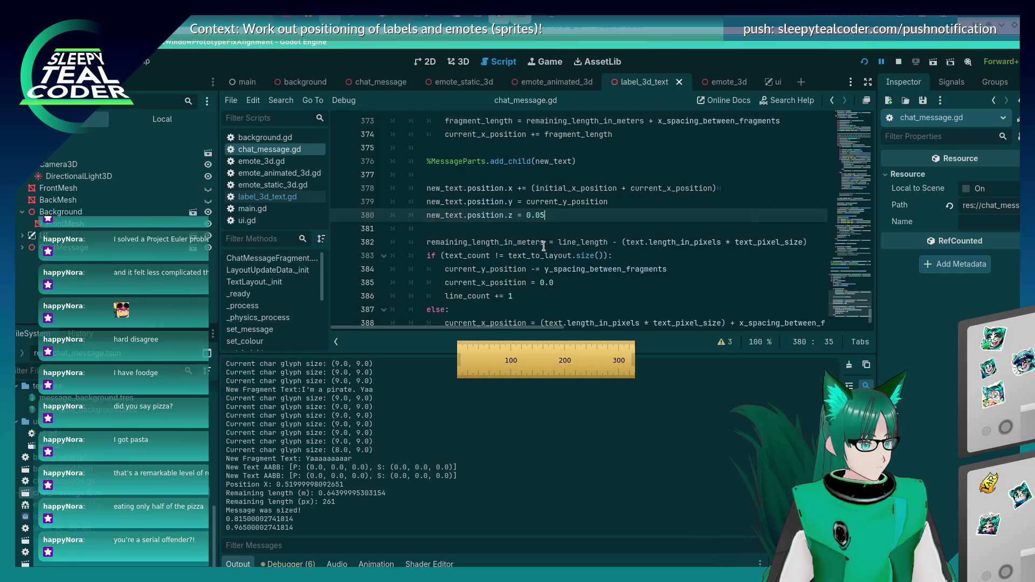
{"action": "key", "text": "ctrl+s"}
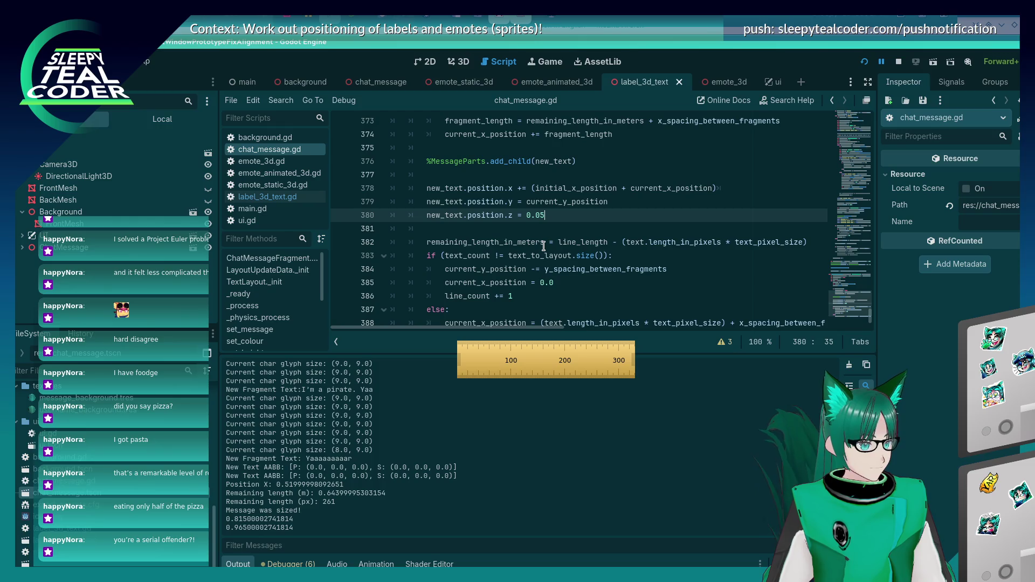
- Review the glyph-measuring loop near line 294 and check the game's message text field
{"action": "scroll", "coordinate": [543, 246], "scroll_direction": "up", "scroll_amount": 10}
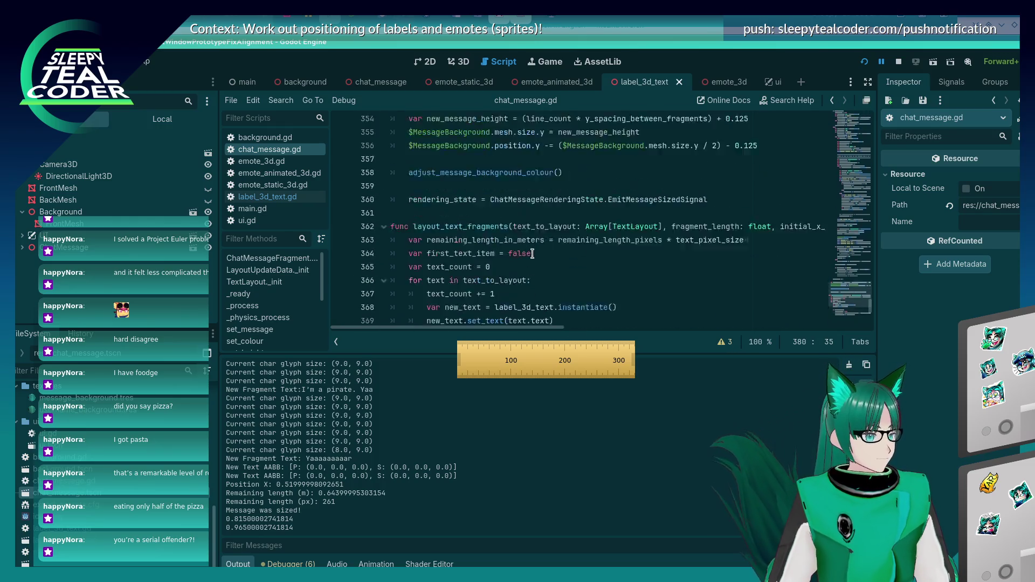
{"action": "scroll", "coordinate": [532, 254], "scroll_direction": "up", "scroll_amount": 11}
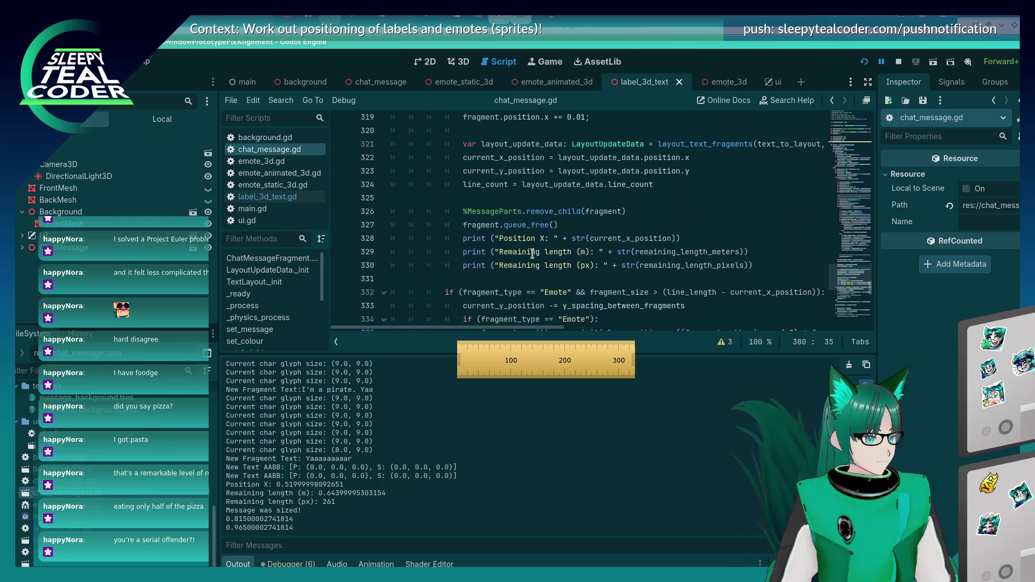
{"action": "scroll", "coordinate": [533, 254], "scroll_direction": "up", "scroll_amount": 5}
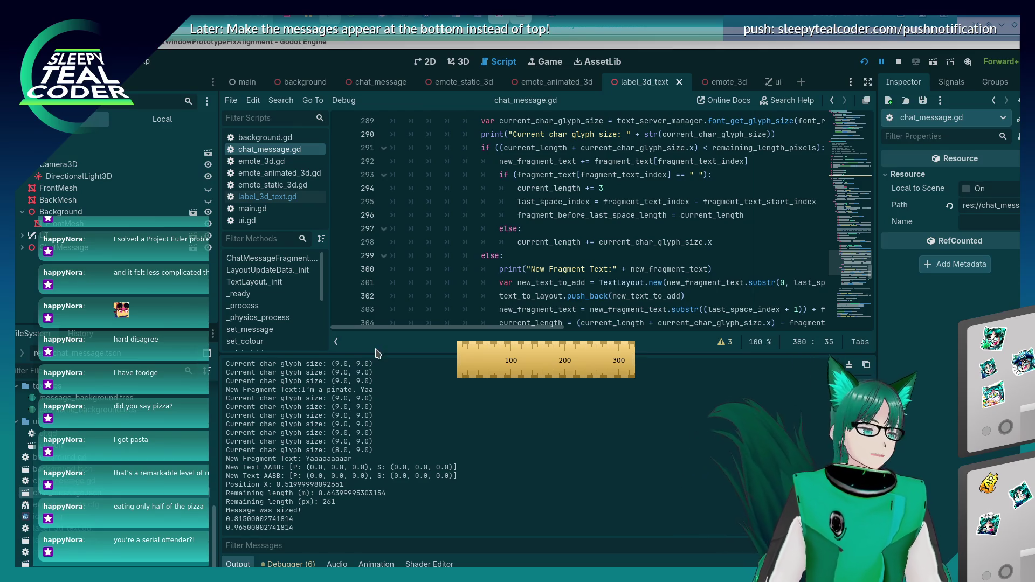
{"action": "scroll", "coordinate": [643, 255], "scroll_direction": "up", "scroll_amount": 2}
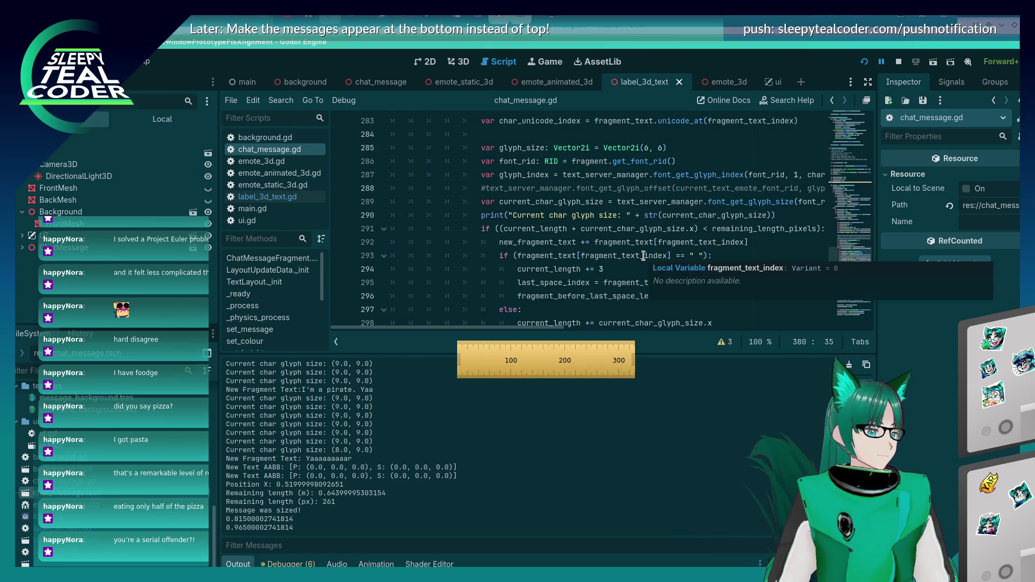
{"action": "scroll", "coordinate": [643, 255], "scroll_direction": "down", "scroll_amount": 1}
{"action": "left_click", "coordinate": [649, 230]}
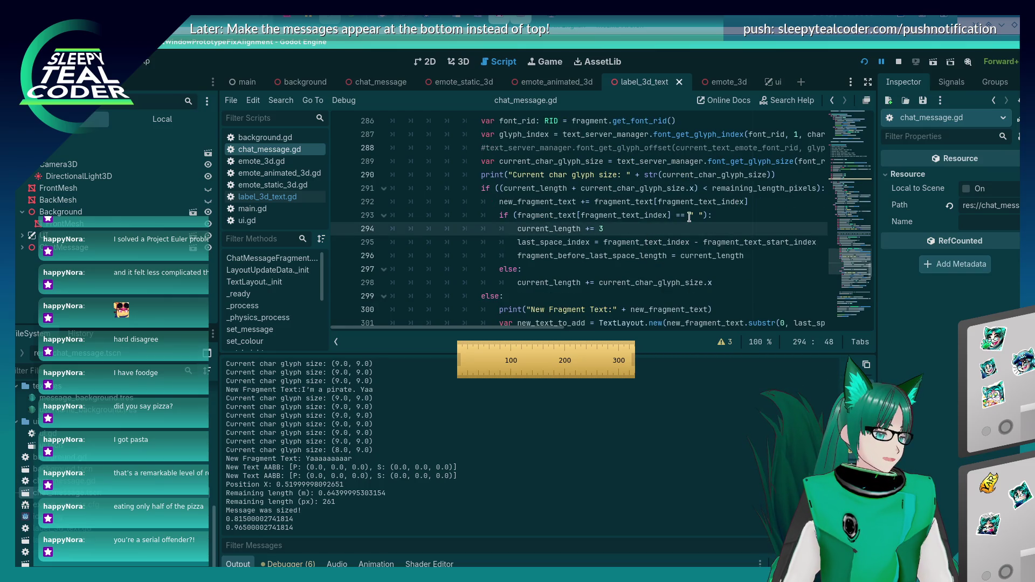
{"action": "key", "text": "F5"}
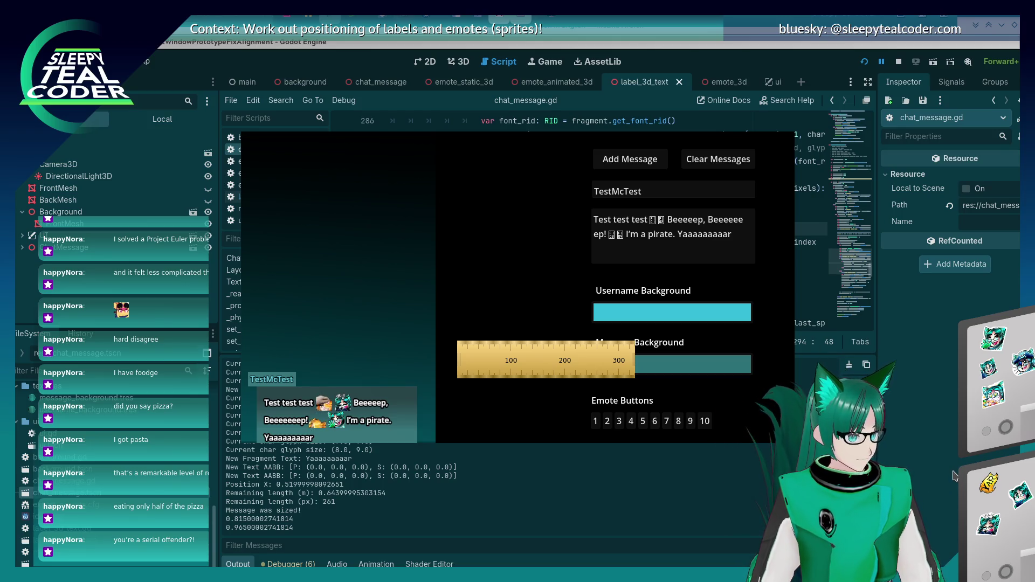
{"action": "left_click", "coordinate": [630, 235]}
{"action": "left_click", "coordinate": [926, 384]}
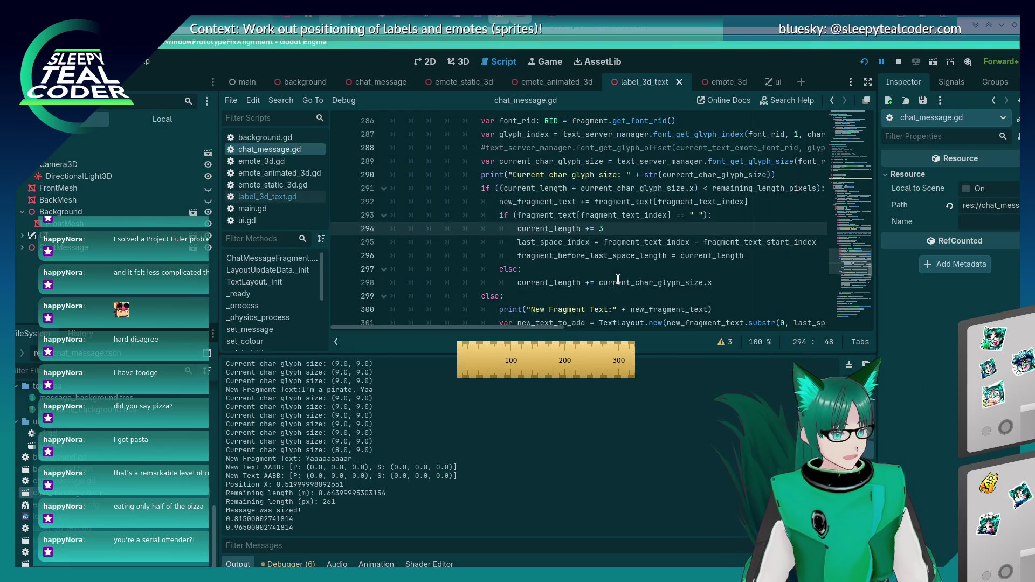
- Select font_get_glyph_size in the script and bring up the Godot docs in Firefox
{"action": "scroll", "coordinate": [618, 276], "scroll_direction": "up", "scroll_amount": 3}
{"action": "scroll", "coordinate": [618, 276], "scroll_direction": "down", "scroll_amount": 2}
{"action": "scroll", "coordinate": [618, 276], "scroll_direction": "down", "scroll_amount": 2}
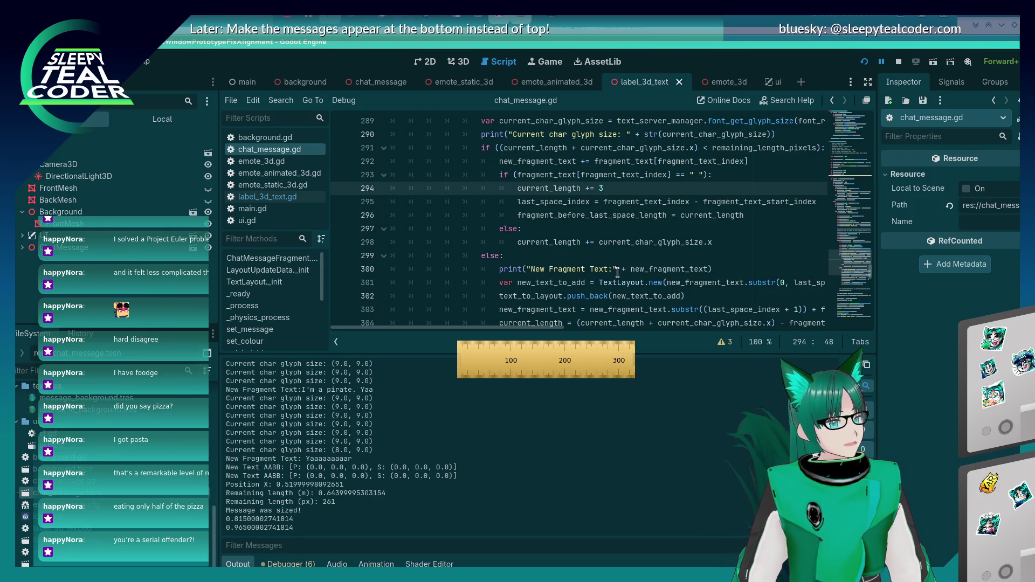
{"action": "scroll", "coordinate": [617, 272], "scroll_direction": "up", "scroll_amount": 4}
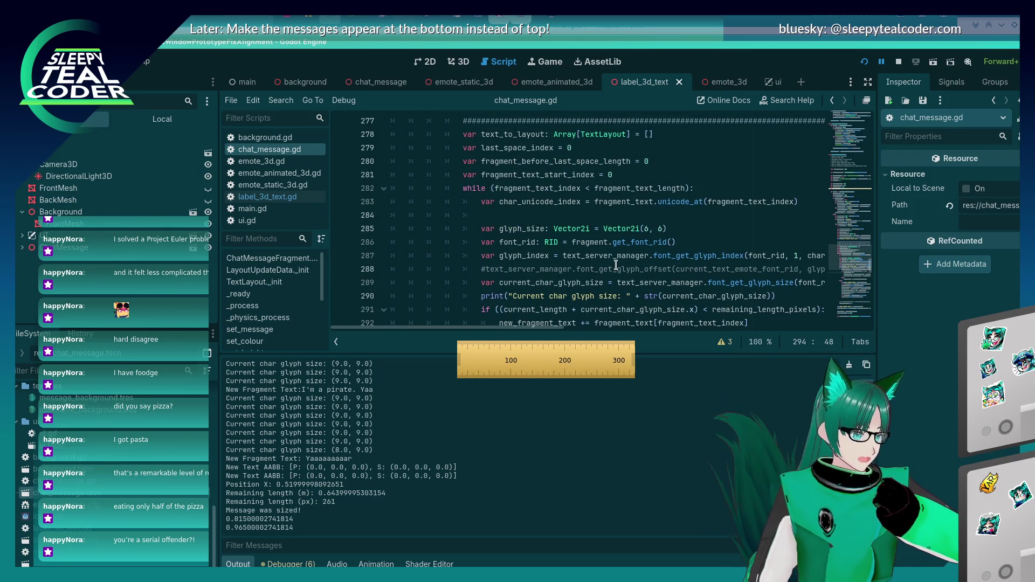
{"action": "double_click", "coordinate": [714, 281]}
{"action": "key", "text": "alt+Tab"}
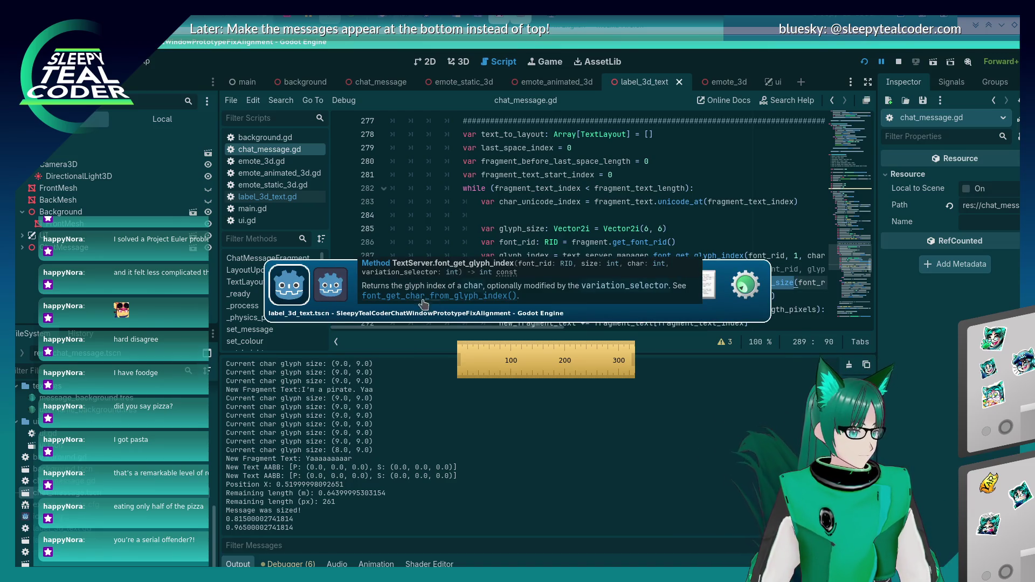
{"action": "left_click", "coordinate": [463, 291]}
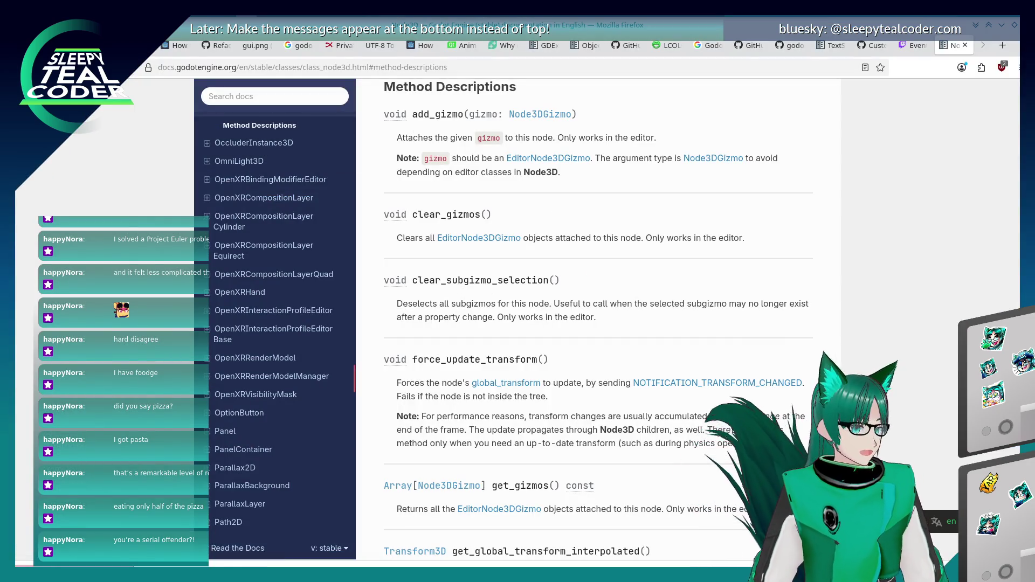
- Open the TextServer class reference page in the Godot docs
{"action": "right_click", "coordinate": [24, 67]}
{"action": "key", "text": "Escape"}
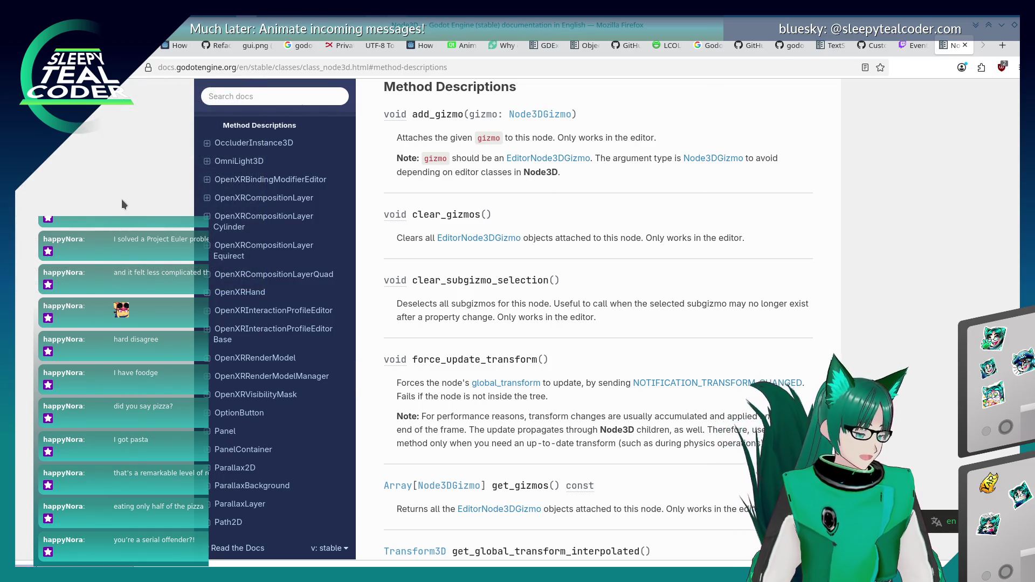
{"action": "scroll", "coordinate": [275, 324], "scroll_direction": "down", "scroll_amount": 5}
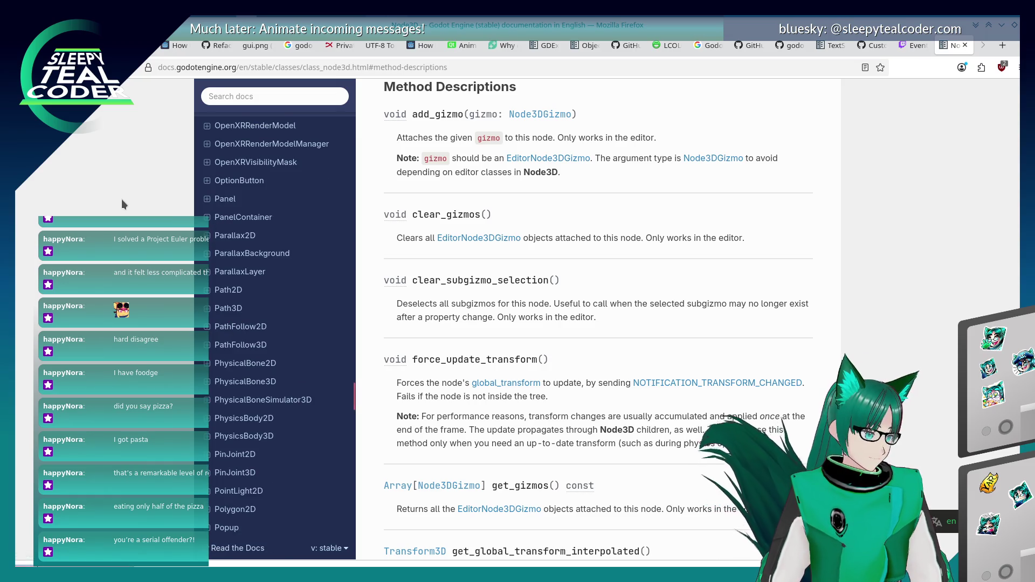
{"action": "left_click", "coordinate": [360, 67]}
{"action": "type", "text": "texts"}
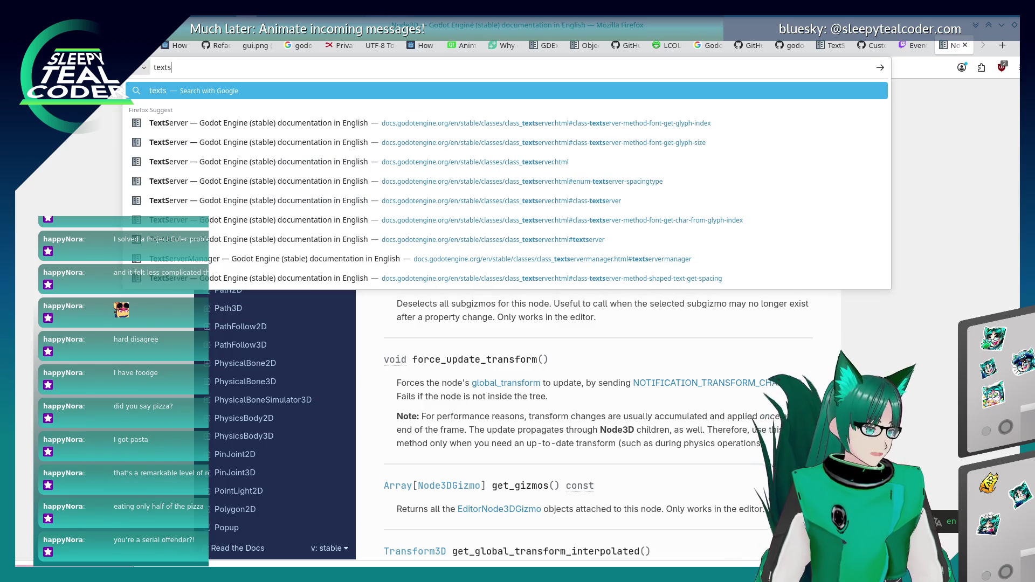
{"action": "key", "text": "Down"}
{"action": "key", "text": "Return"}
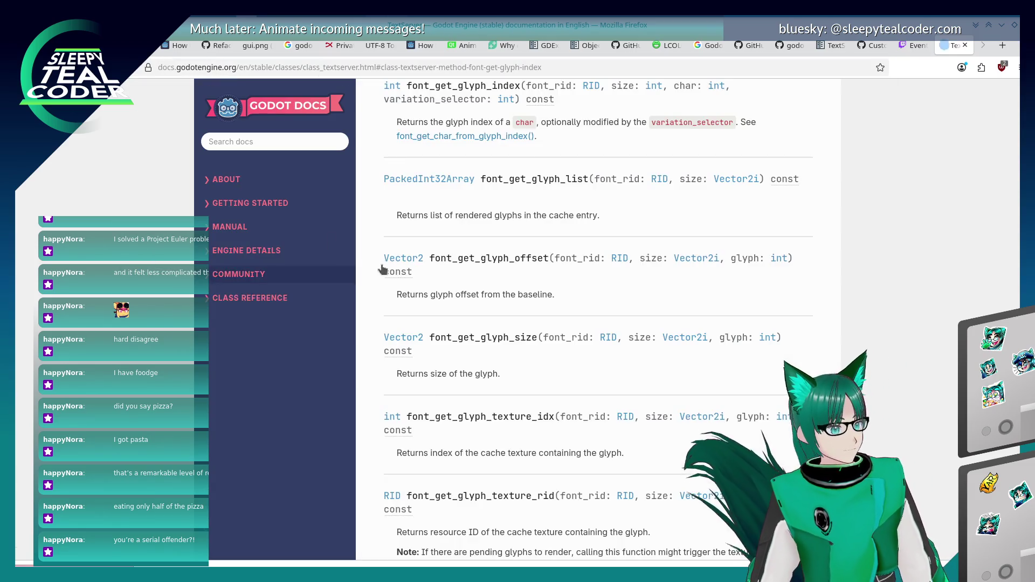
{"action": "scroll", "coordinate": [473, 261], "scroll_direction": "down", "scroll_amount": 3}
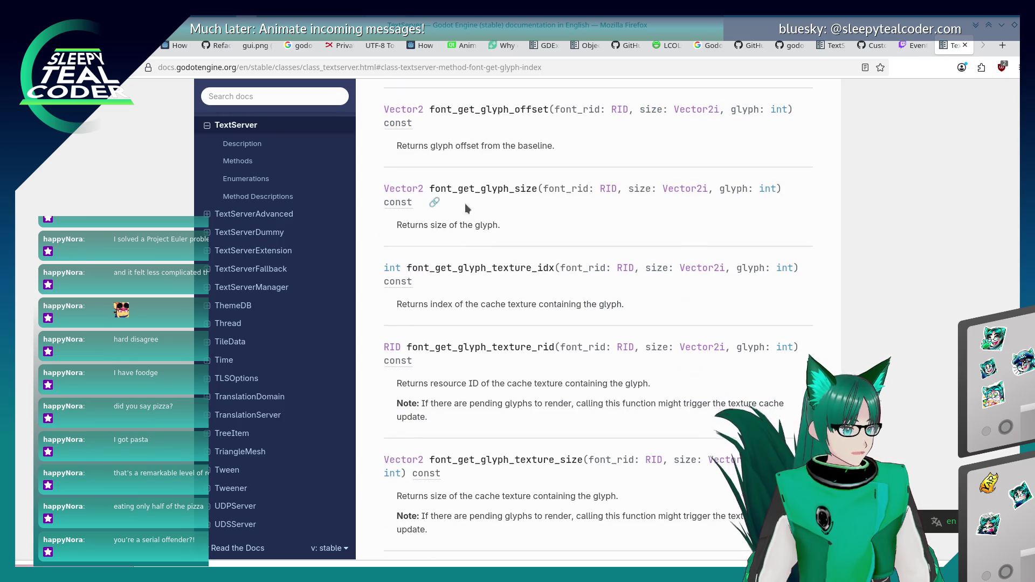
{"action": "left_click_drag", "start_coordinate": [429, 189], "coordinate": [539, 188]}
{"action": "left_click", "coordinate": [431, 277]}
- Search the TextServer page for "outline" and step through its outline-related matches
{"action": "key", "text": "ctrl+f"}
{"action": "type", "text": "outline"}
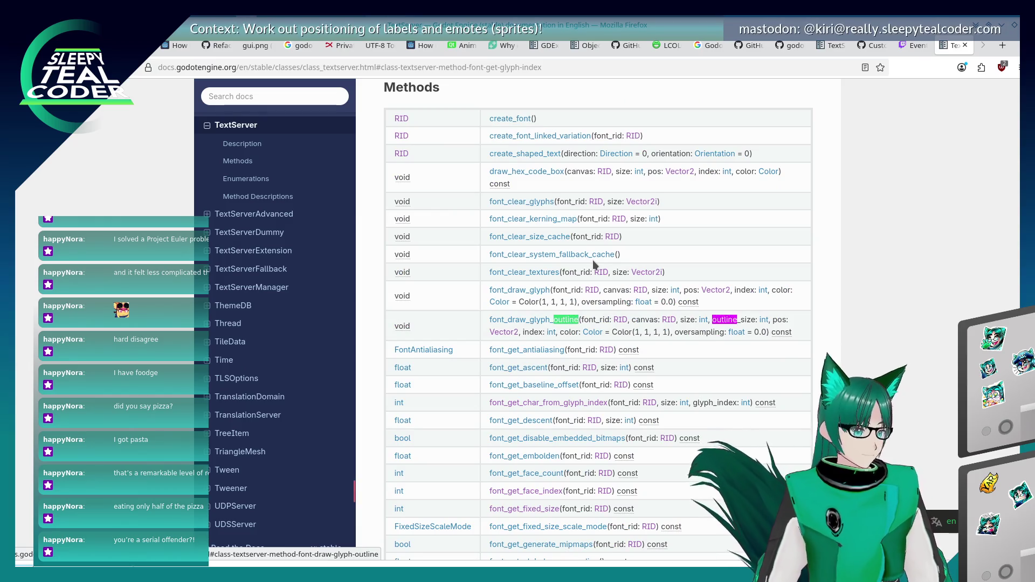
{"action": "key", "text": "Return"}
{"action": "key", "text": "Return"}
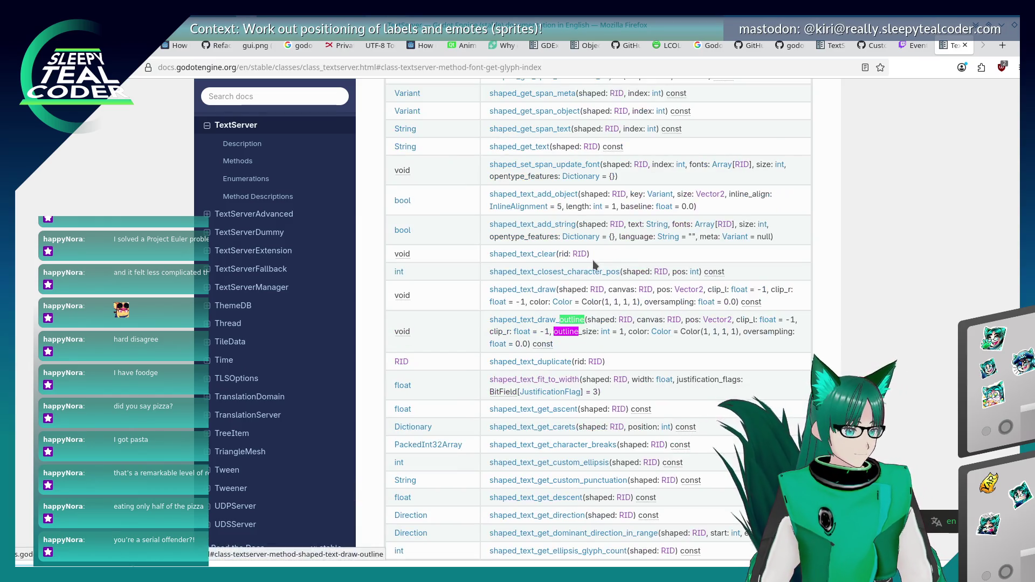
{"action": "key", "text": "Return"}
{"action": "key", "text": "Return"}
{"action": "key", "text": "Return"}
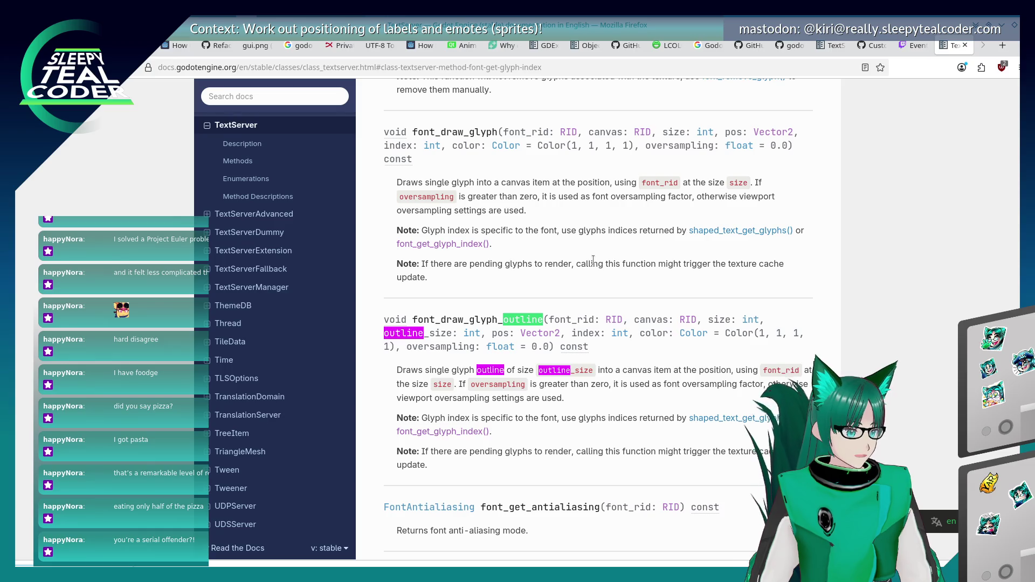
{"action": "key", "text": "Return"}
{"action": "key", "text": "Return"}
{"action": "key", "text": "Return"}
{"action": "key", "text": "shift+Return"}
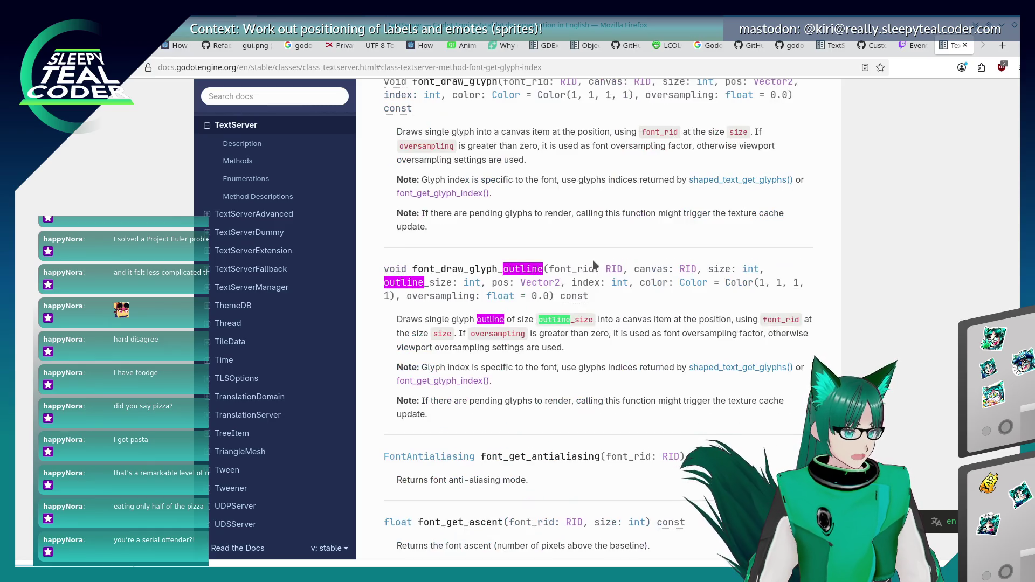
{"action": "key", "text": "Return"}
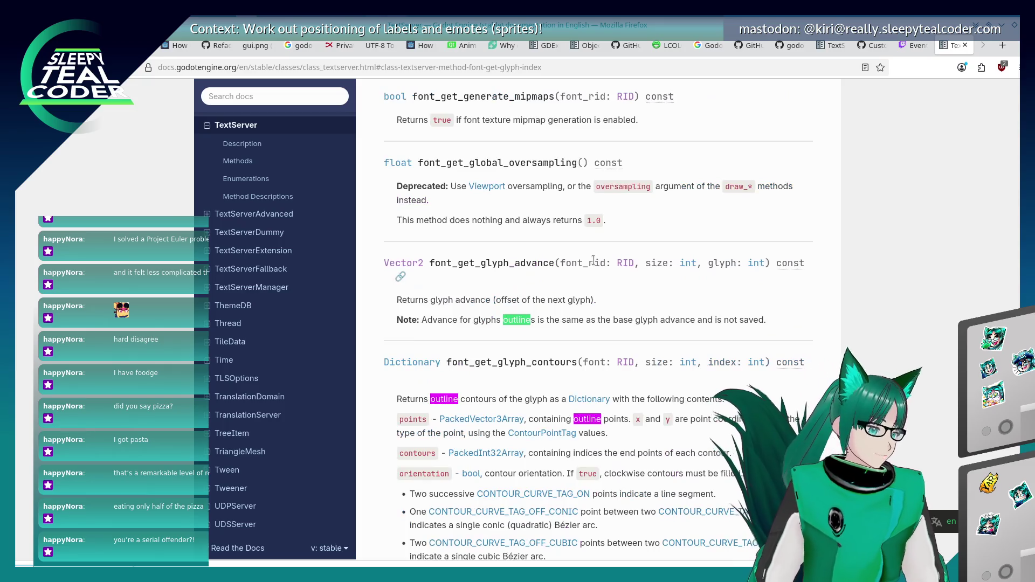
{"action": "key", "text": "shift+Return"}
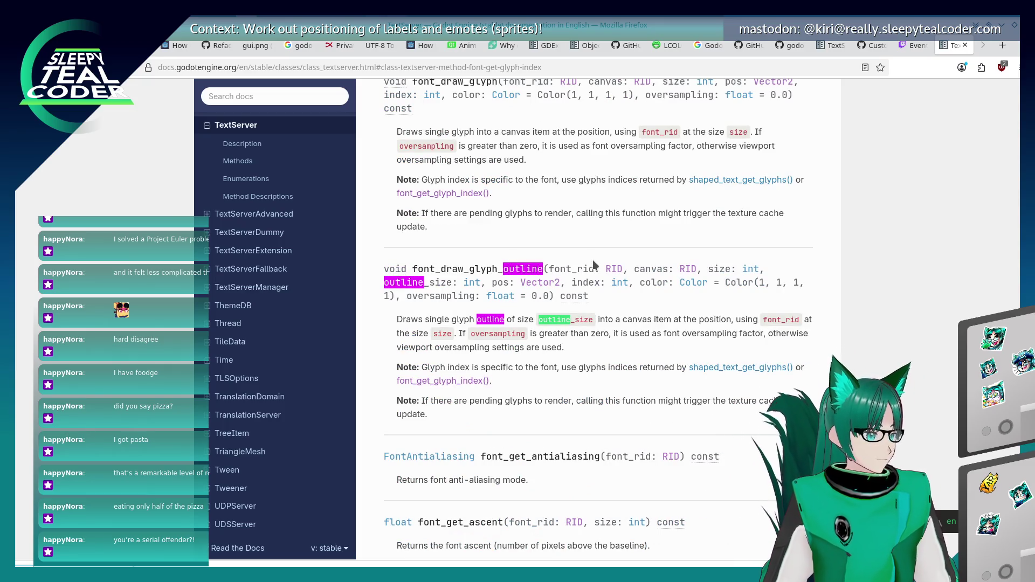
{"action": "key", "text": "Return"}
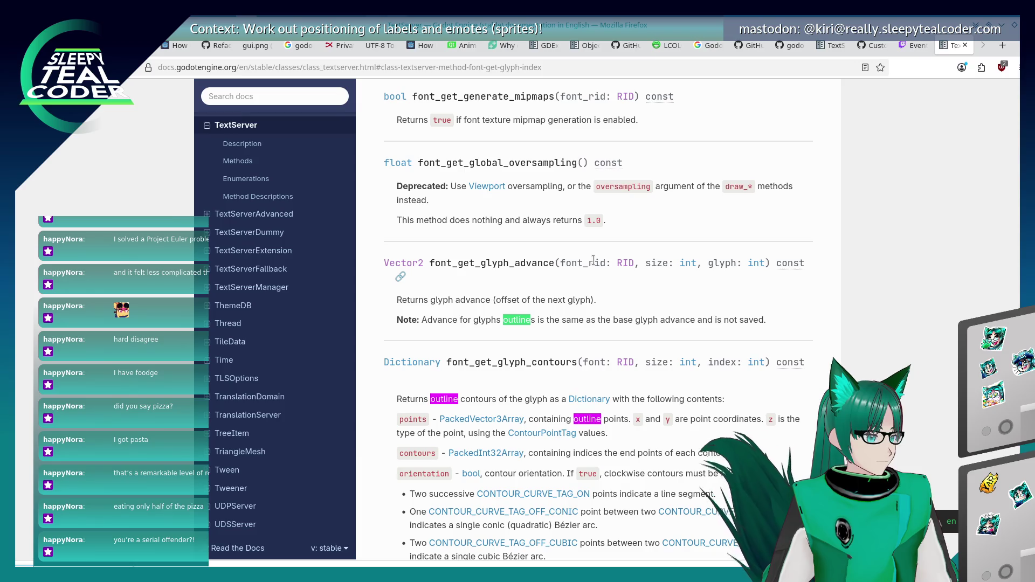
{"action": "key", "text": "Return"}
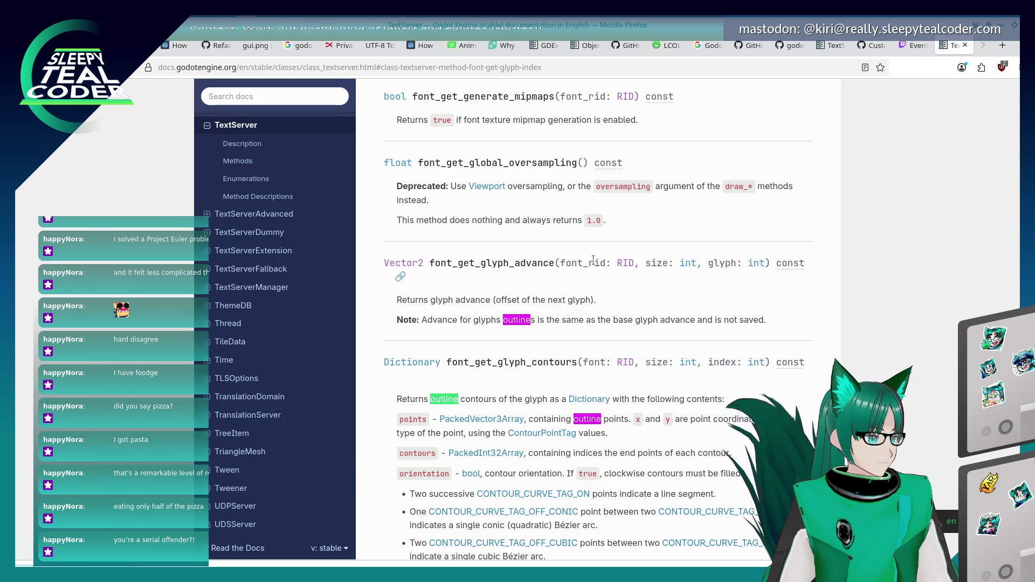
{"action": "key", "text": "Return"}
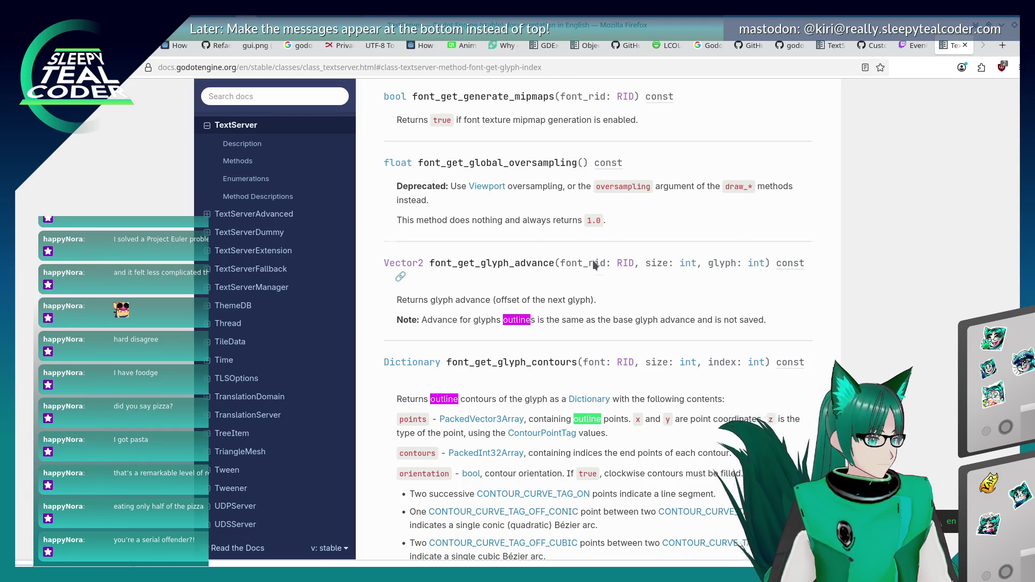
{"action": "key", "text": "Return"}
{"action": "key", "text": "Return"}
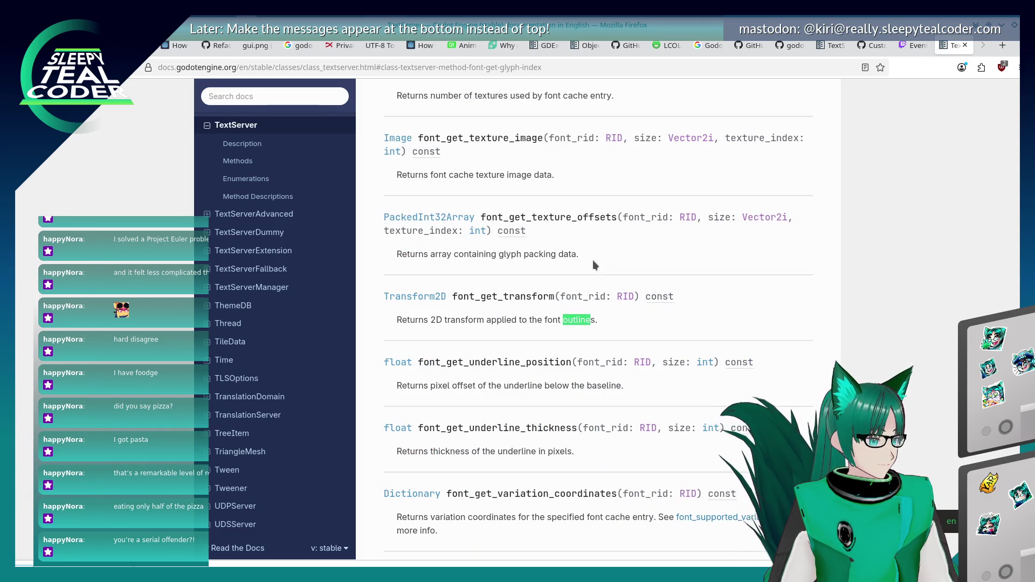
{"action": "key", "text": "Return"}
{"action": "key", "text": "shift+Return"}
{"action": "key", "text": "Return"}
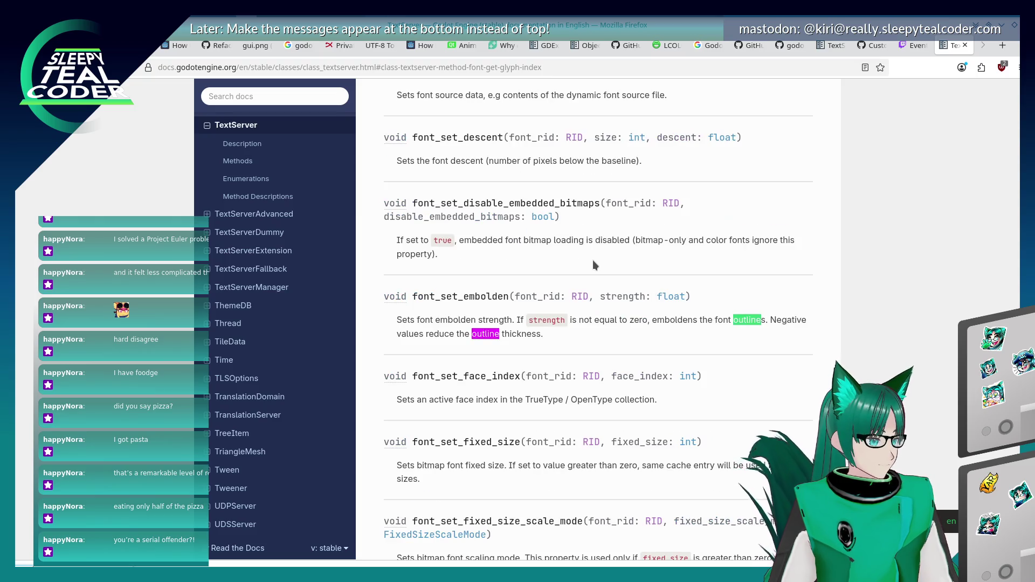
{"action": "key", "text": "Return"}
{"action": "key", "text": "Return"}
{"action": "key", "text": "Return"}
{"action": "key", "text": "shift+Return"}
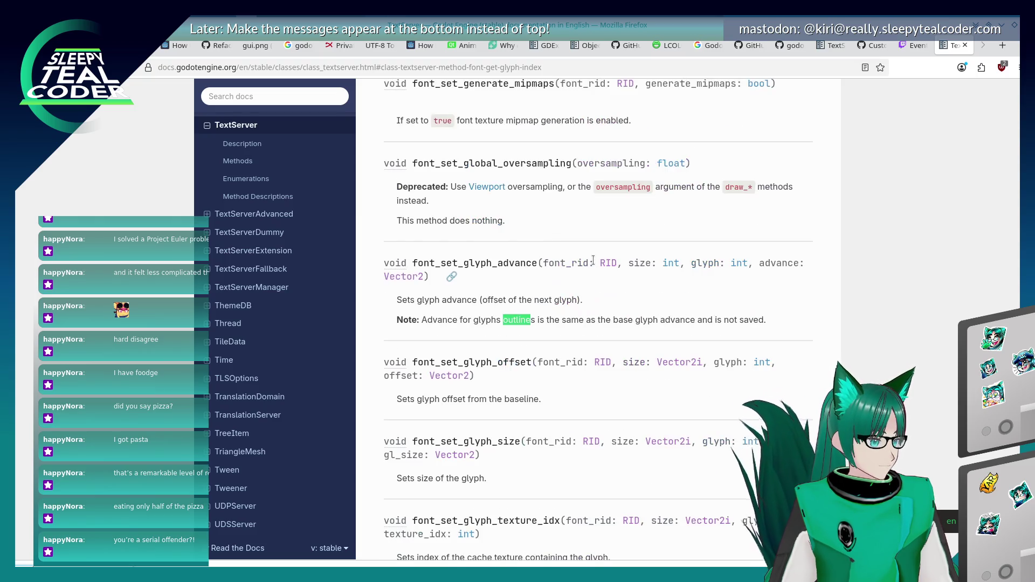
{"action": "key", "text": "Return"}
{"action": "key", "text": "Return"}
- Find the font_get_glyph_size row in the methods table, then switch back to Godot
{"action": "type", "text": "font_get_"}
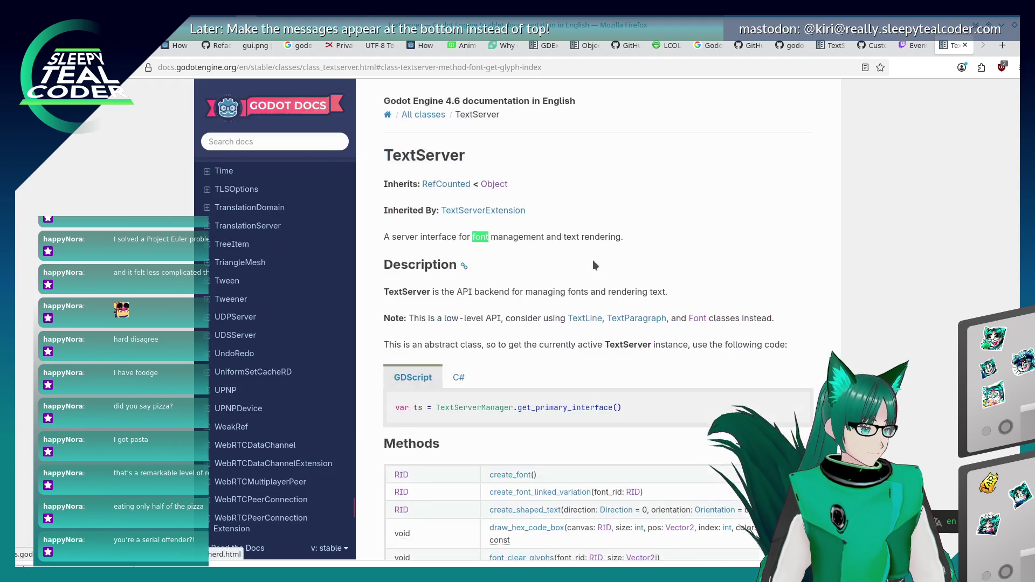
{"action": "type", "text": "glyph"}
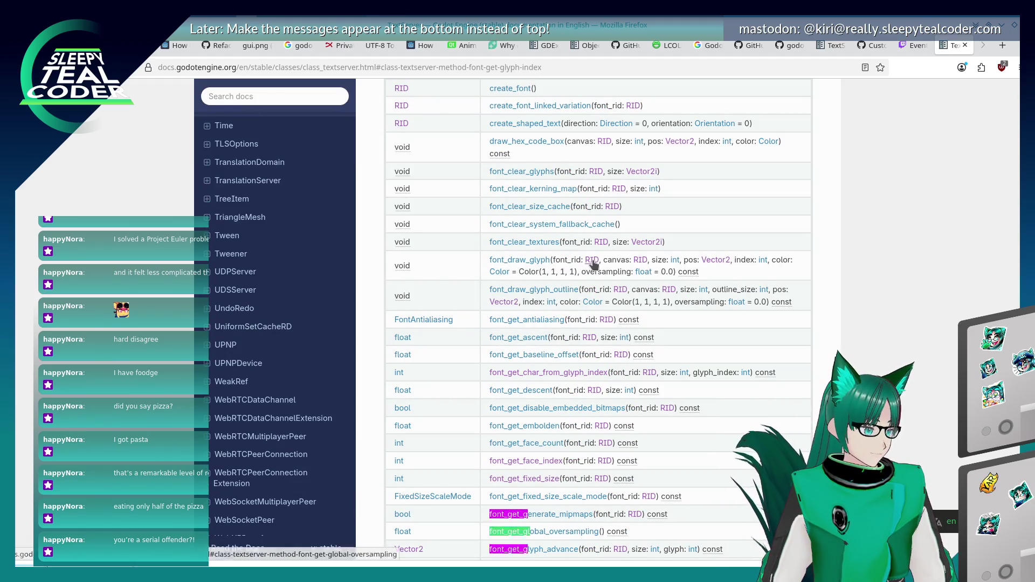
{"action": "type", "text": "_size"}
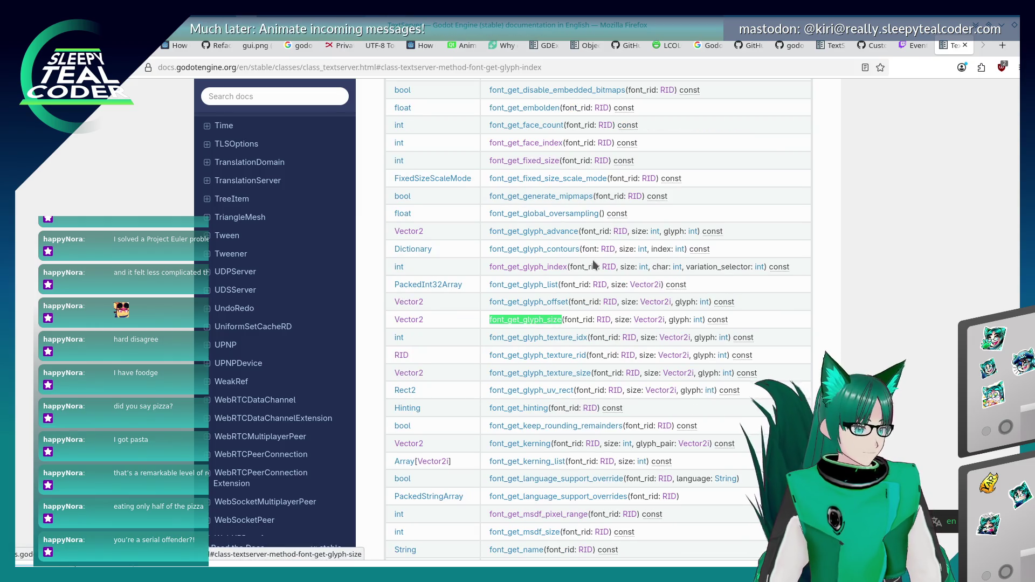
{"action": "key", "text": "Return"}
{"action": "key", "text": "shift+Return"}
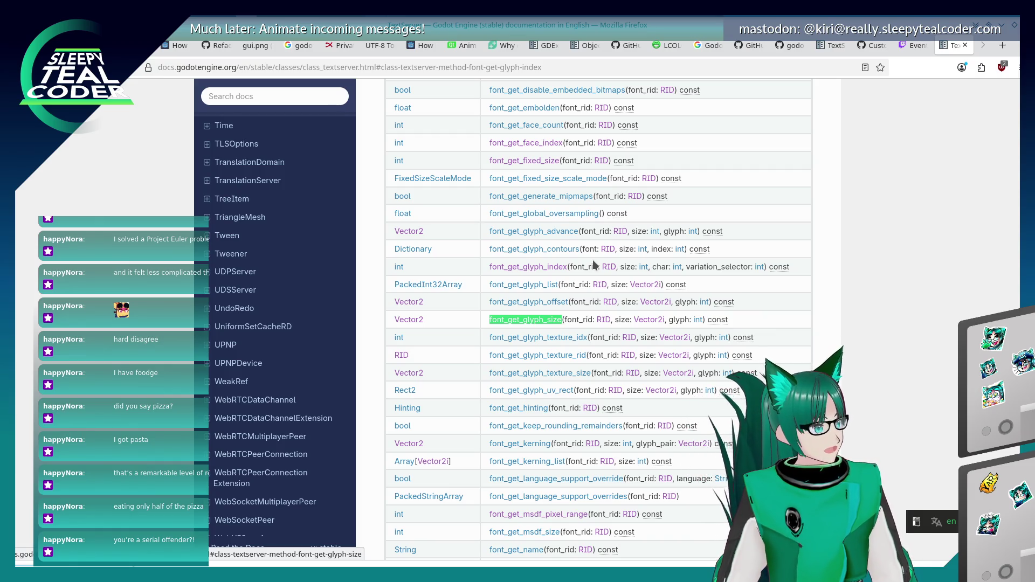
{"action": "key", "text": "alt+Tab"}
{"action": "key", "text": "alt+Tab"}
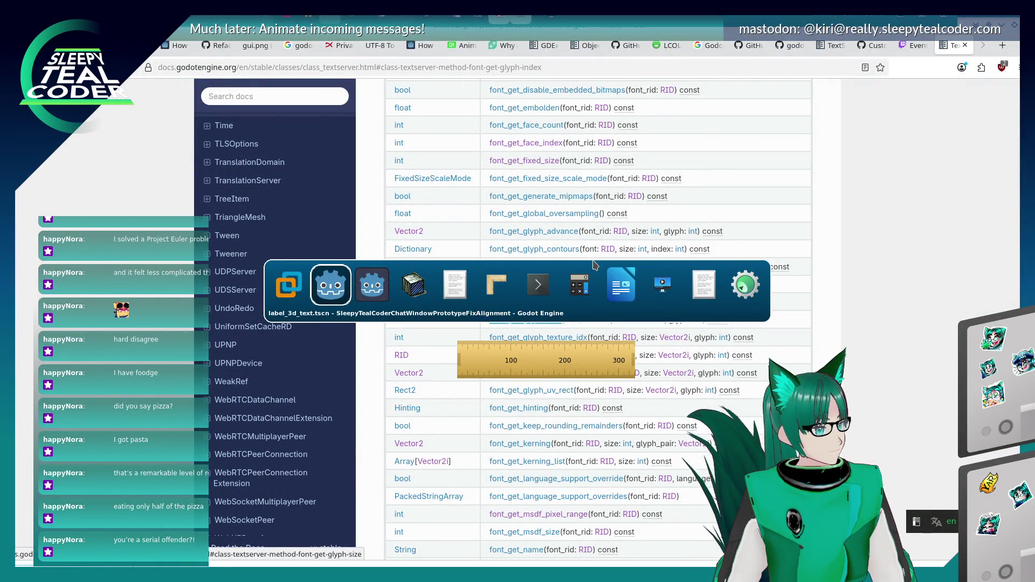
{"action": "key", "text": "alt+Tab"}
{"action": "key", "text": "alt+Tab"}
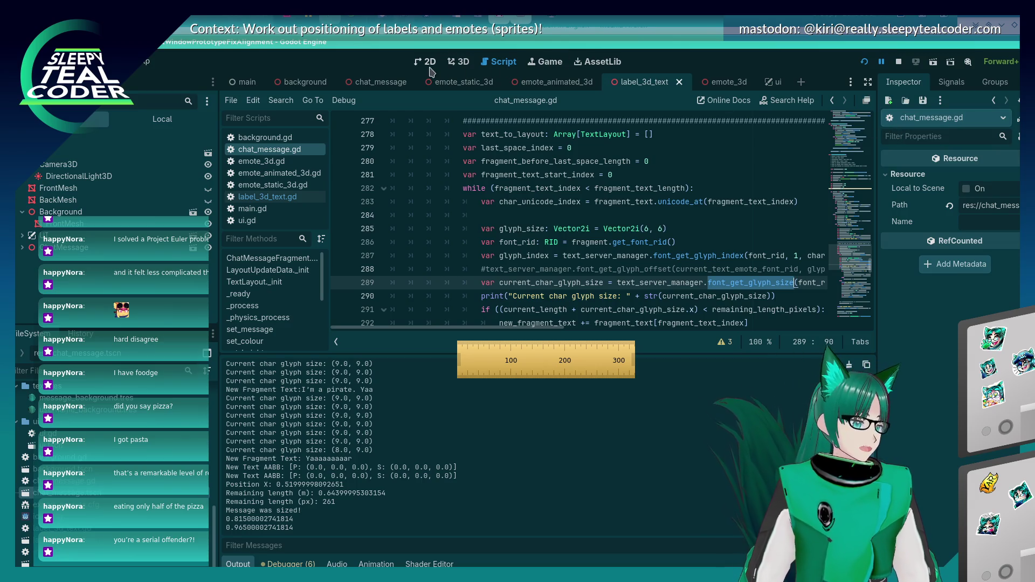
- Raise the 3D Text Label3D's Outline Size in the Inspector and check it from an angle
{"action": "left_click", "coordinate": [456, 62]}
{"action": "left_click", "coordinate": [594, 248]}
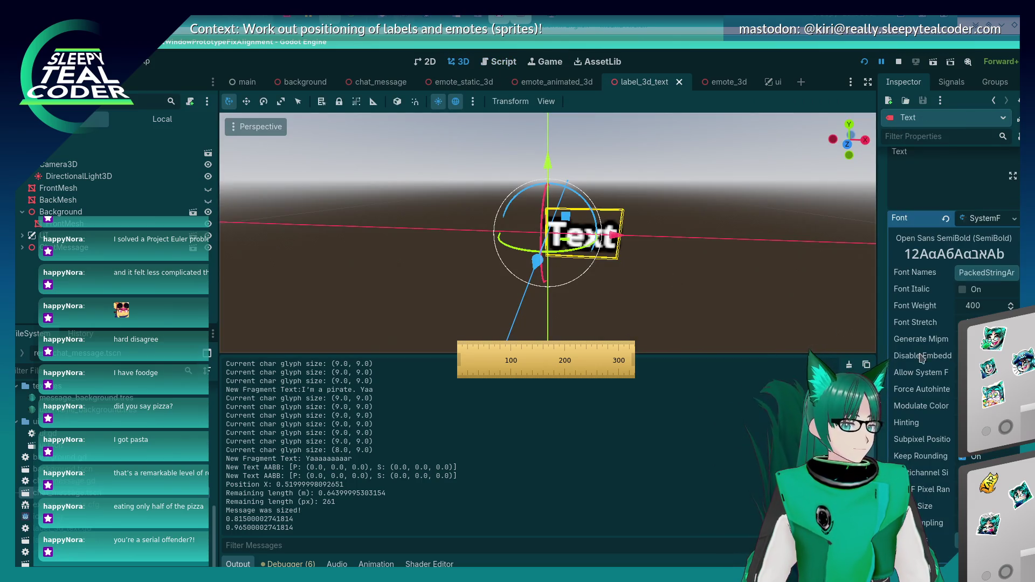
{"action": "scroll", "coordinate": [951, 323], "scroll_direction": "down", "scroll_amount": 5}
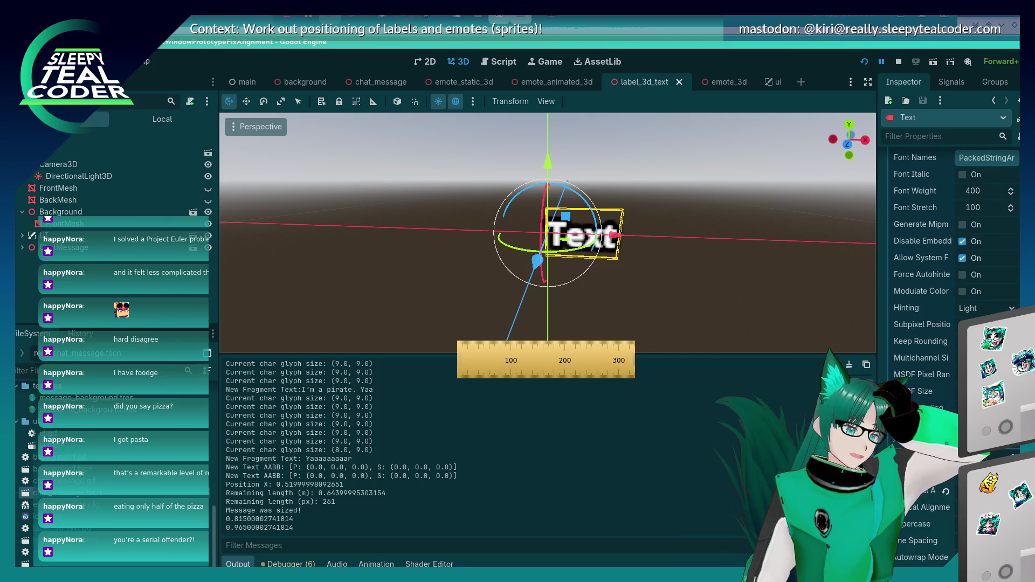
{"action": "left_click", "coordinate": [764, 341]}
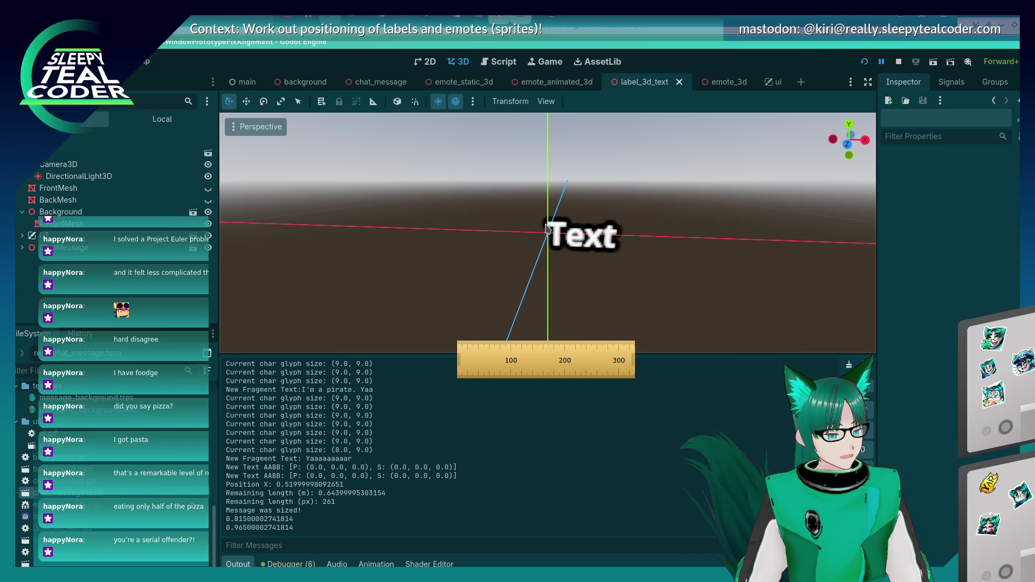
{"action": "left_click", "coordinate": [614, 245]}
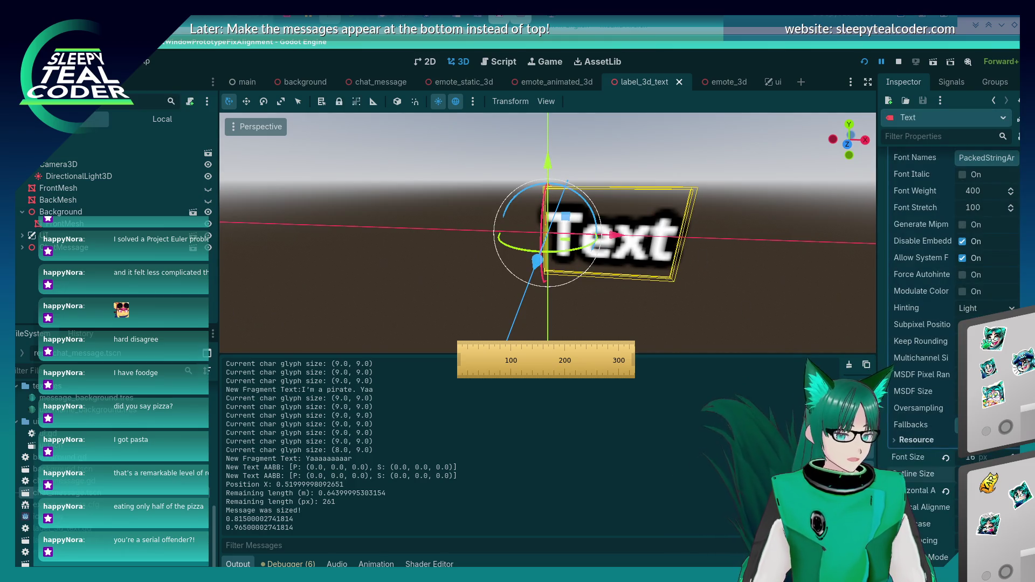
{"action": "left_click_drag", "start_coordinate": [975, 473], "coordinate": [986, 474]}
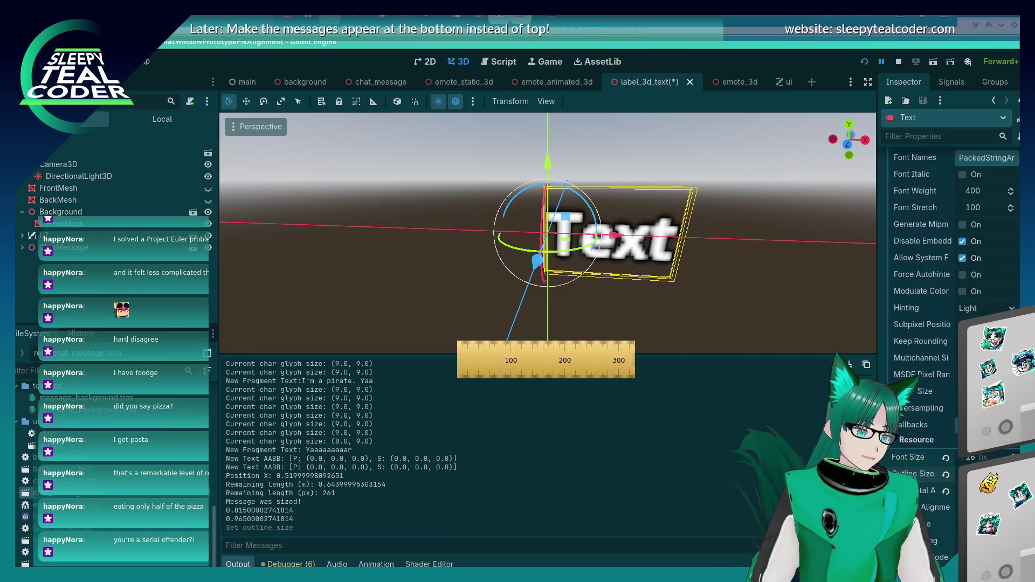
{"action": "left_click", "coordinate": [760, 308]}
{"action": "scroll", "coordinate": [698, 259], "scroll_direction": "up", "scroll_amount": 2}
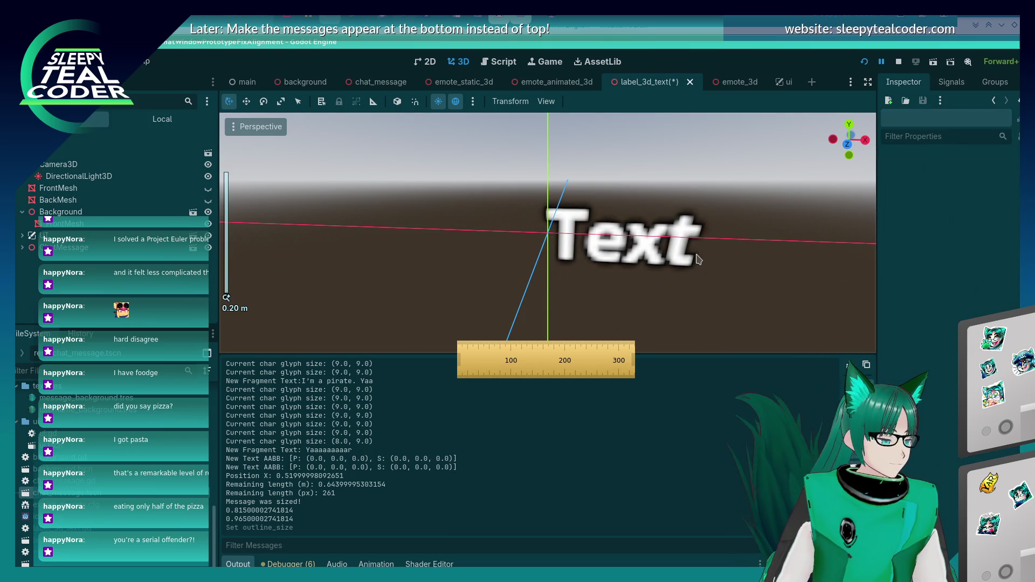
{"action": "left_click_drag", "start_coordinate": [698, 259], "coordinate": [664, 225]}
{"action": "left_click", "coordinate": [665, 227]}
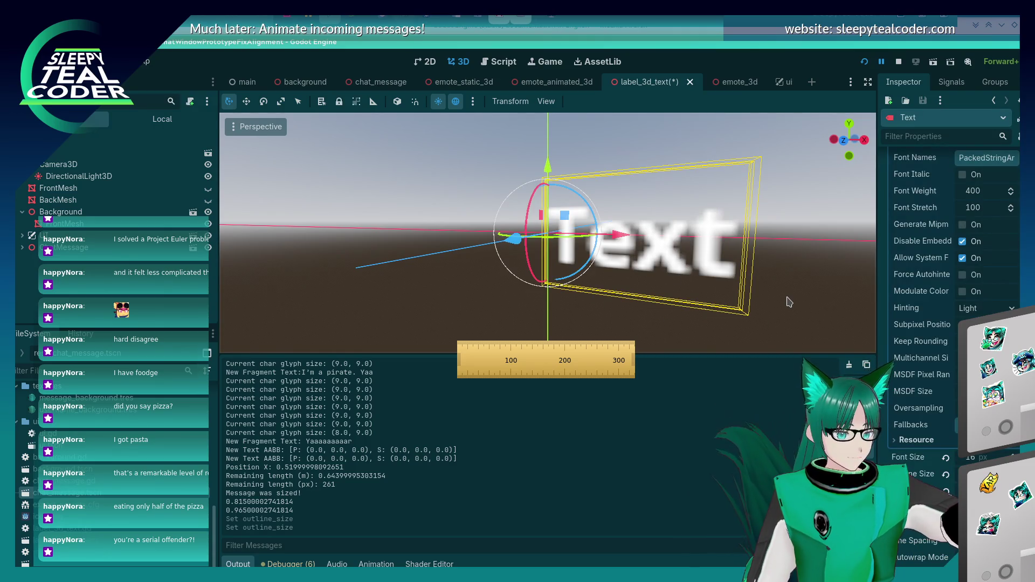
{"action": "key", "text": "alt+Tab"}
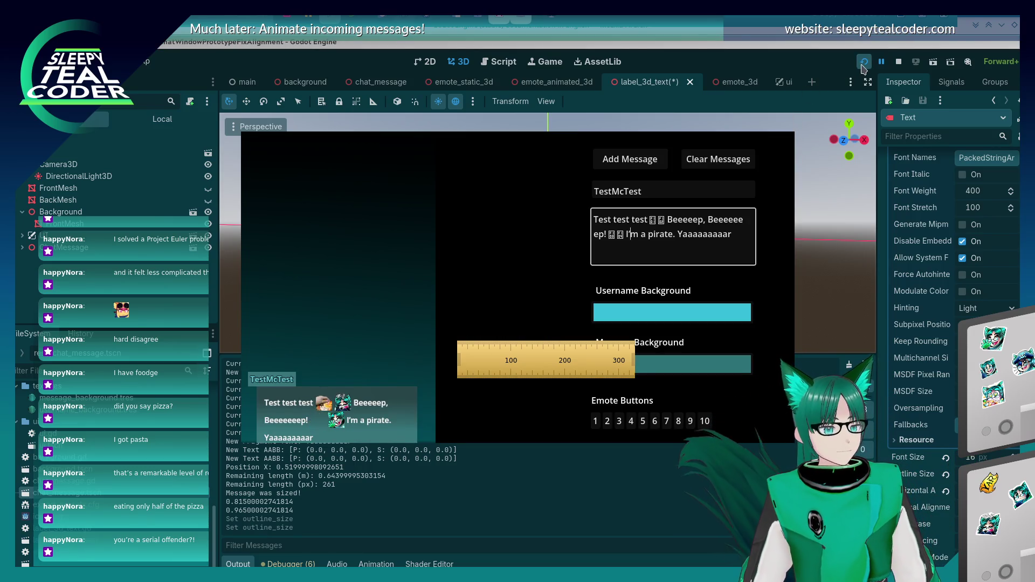
- Post a TestMcTest message with '!!!' appended in the running chat, then stop the game
{"action": "key", "text": "F8"}
{"action": "key", "text": "ctrl+s"}
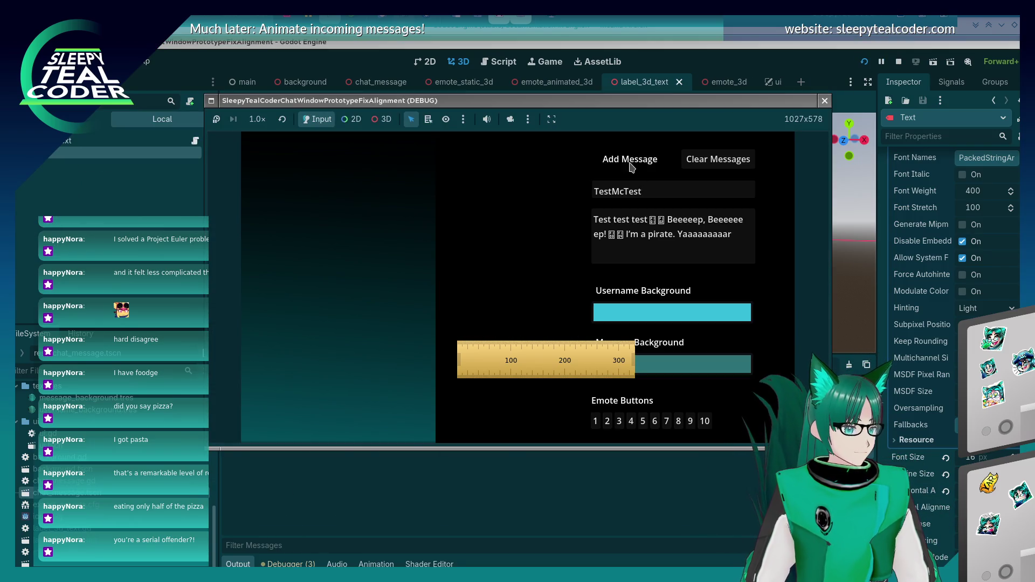
{"action": "left_click", "coordinate": [630, 165]}
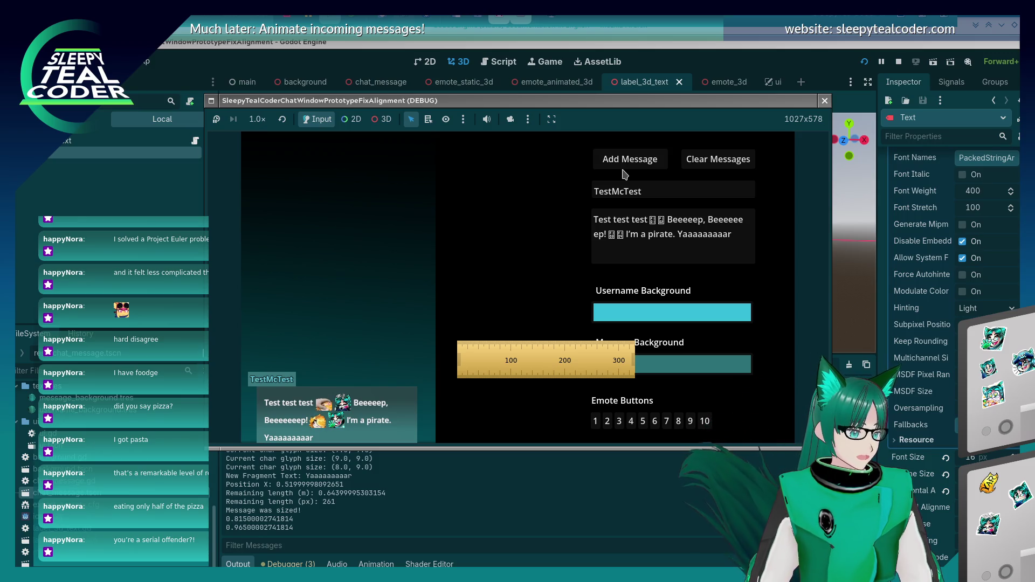
{"action": "left_click", "coordinate": [609, 233]}
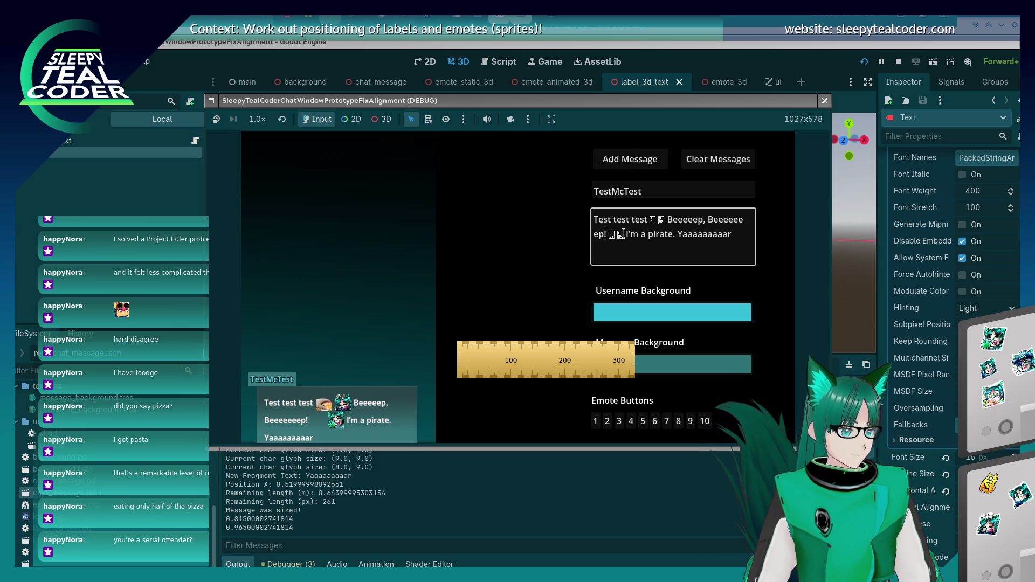
{"action": "type", "text": "!!!"}
{"action": "left_click", "coordinate": [631, 157]}
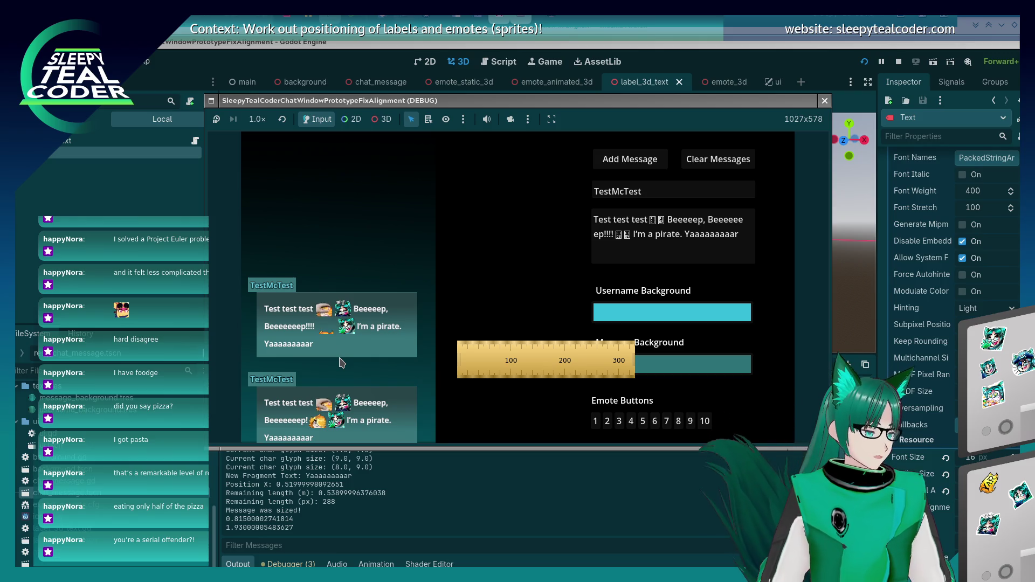
{"action": "key", "text": "F8"}
- Change the fallback glyph size digit on line 285 to 5 and test a message in the game
{"action": "left_click", "coordinate": [503, 63]}
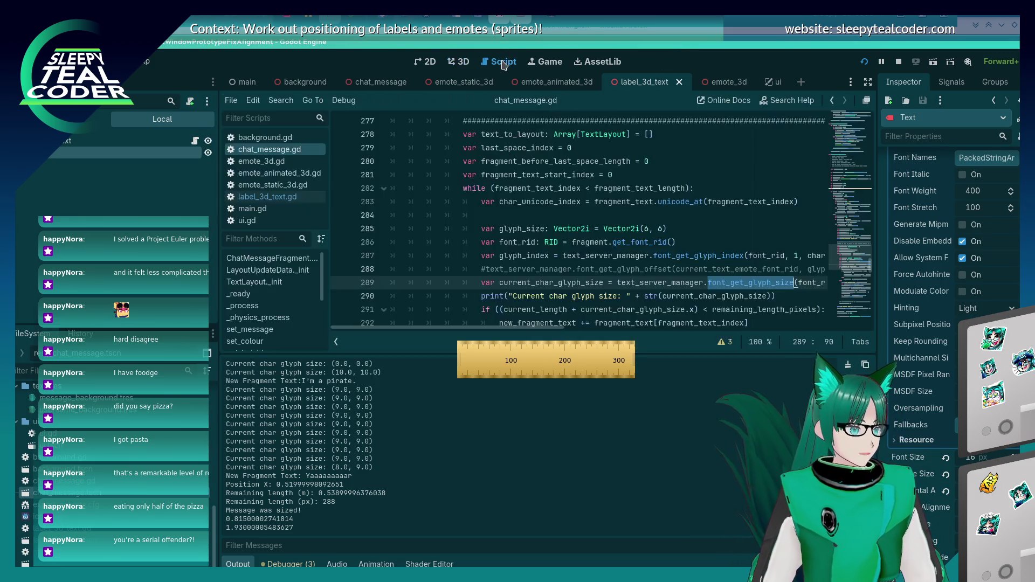
{"action": "left_click", "coordinate": [663, 228]}
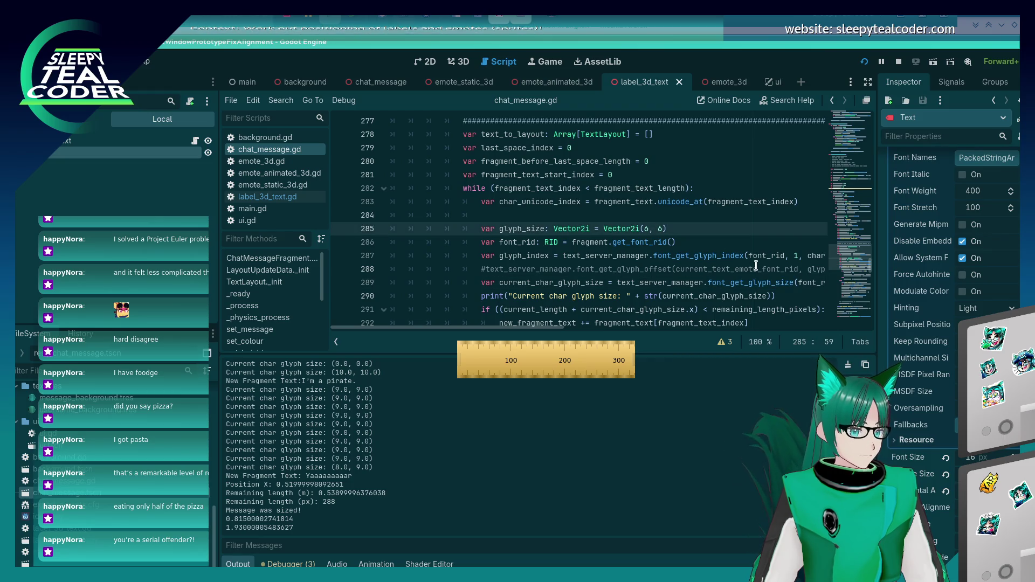
{"action": "key", "text": "BackSpace"}
{"action": "type", "text": "5"}
{"action": "key", "text": "F5"}
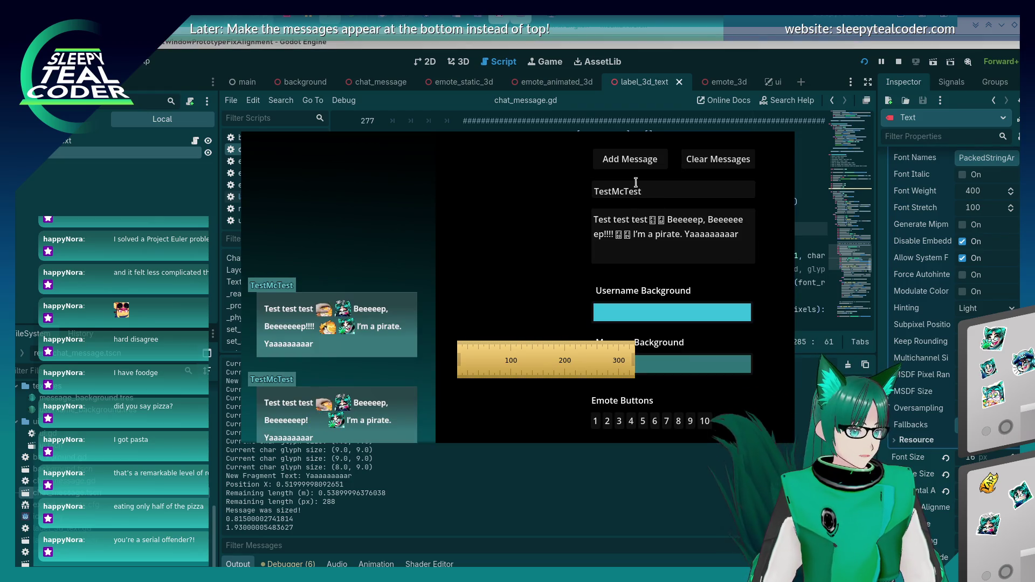
{"action": "left_click", "coordinate": [628, 166]}
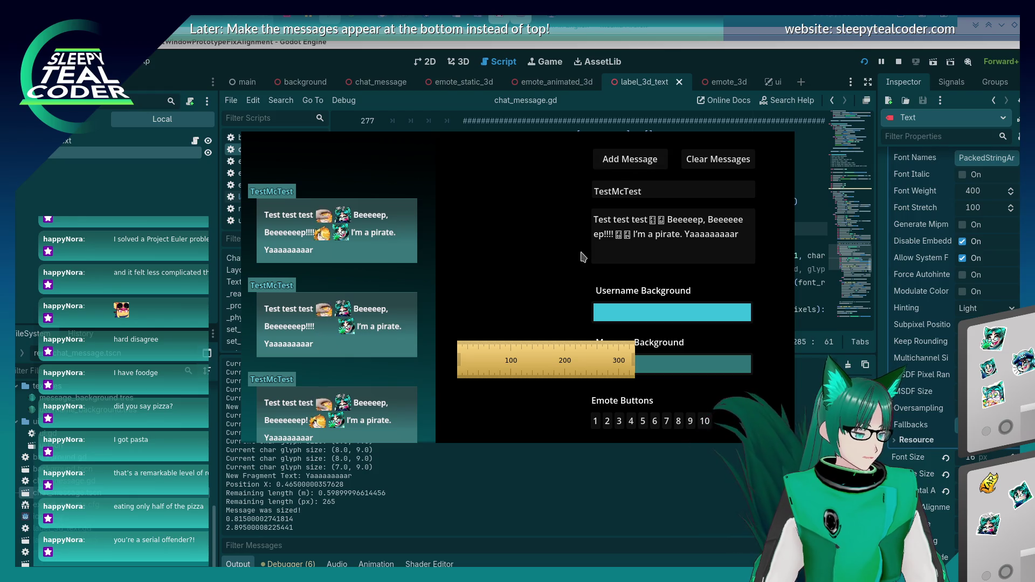
{"action": "key", "text": "F8"}
- Edit the glyph height value on line 285, rerun, clear the chat and add a new message
{"action": "key", "text": "Left"}
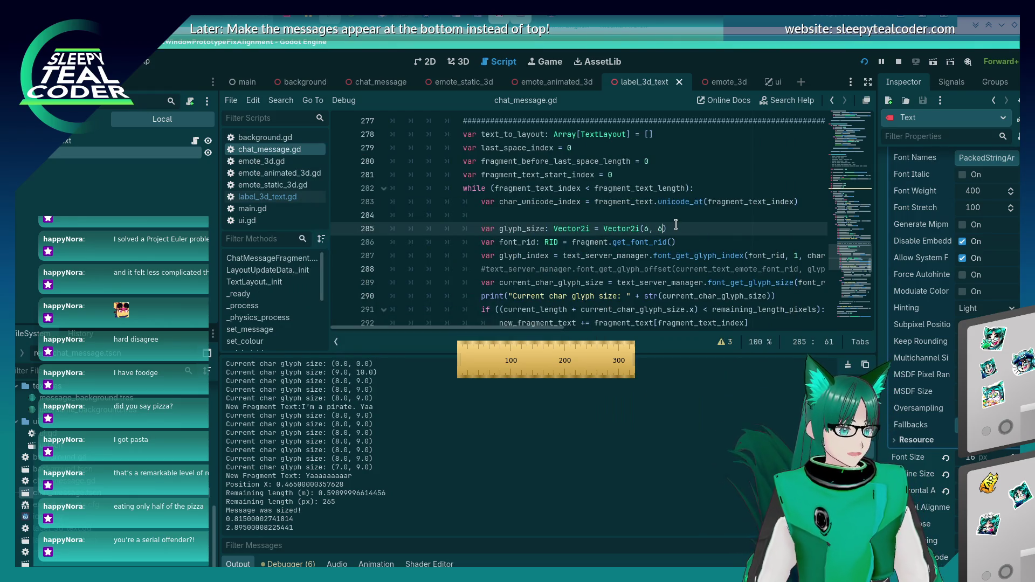
{"action": "key", "text": "F5"}
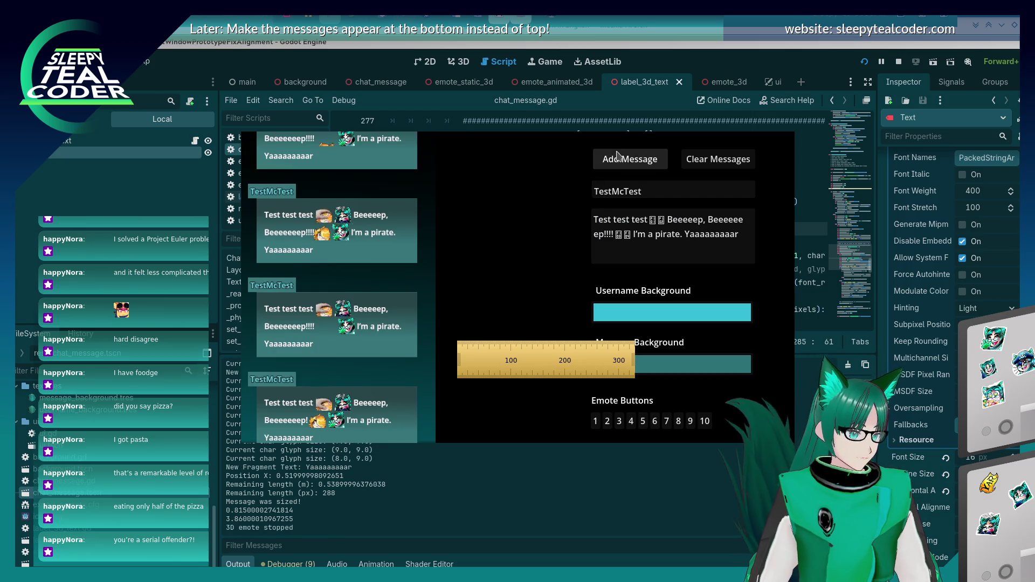
{"action": "key", "text": "F8"}
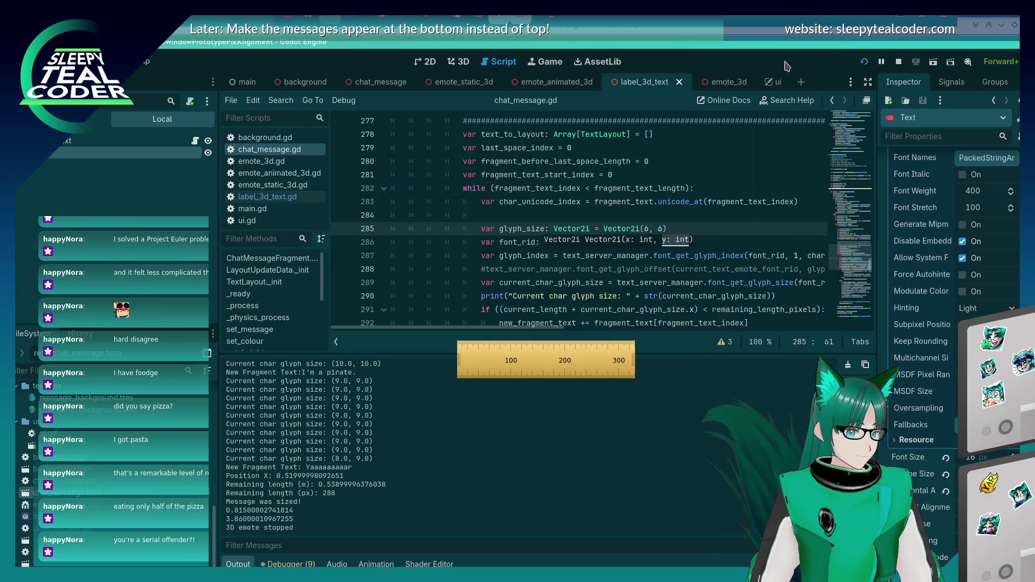
{"action": "left_click", "coordinate": [648, 226]}
{"action": "key", "text": "Right"}
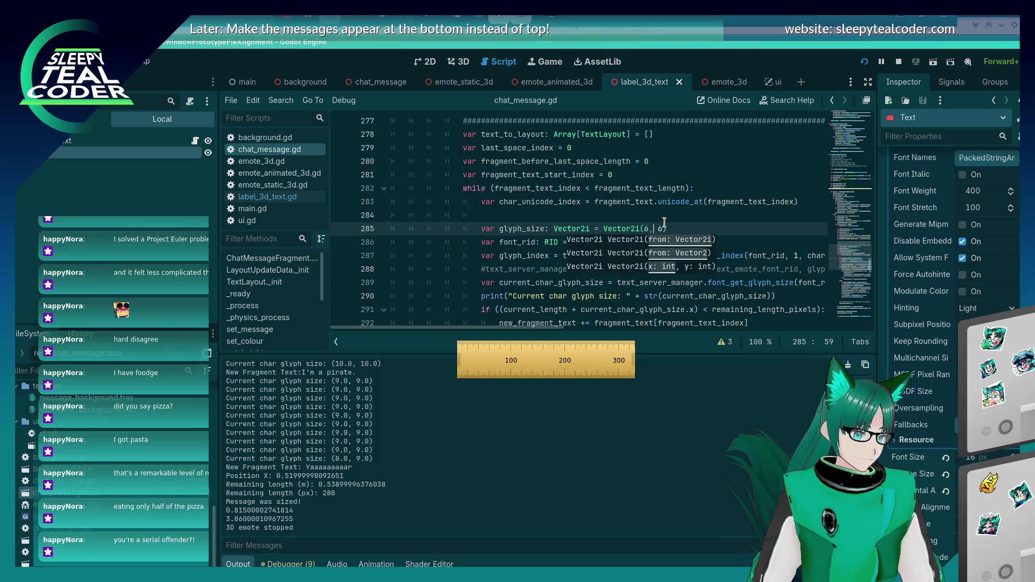
{"action": "left_click", "coordinate": [664, 223]}
{"action": "key", "text": "BackSpace"}
{"action": "key", "text": "F5"}
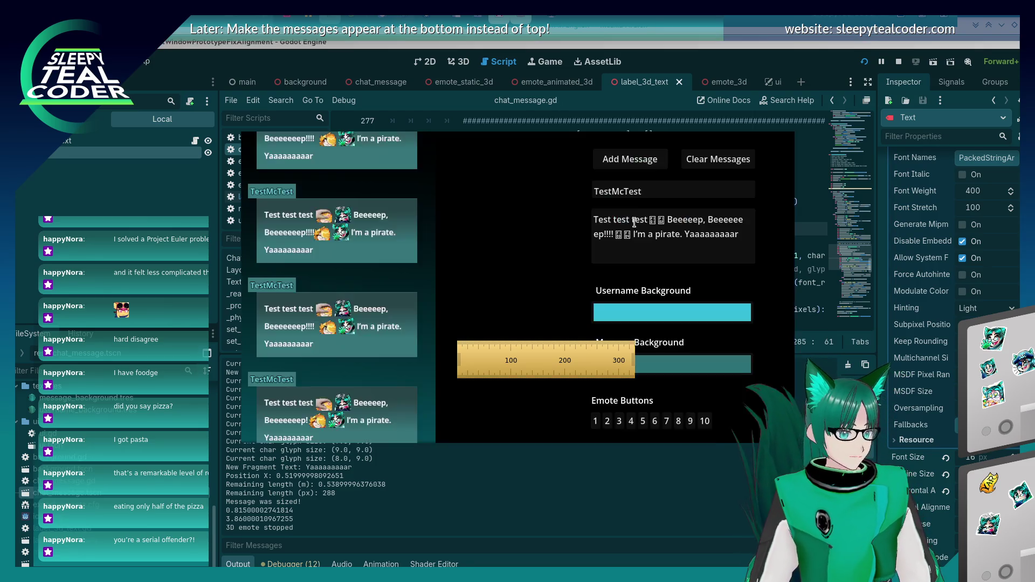
{"action": "left_click", "coordinate": [716, 158]}
{"action": "left_click", "coordinate": [616, 156]}
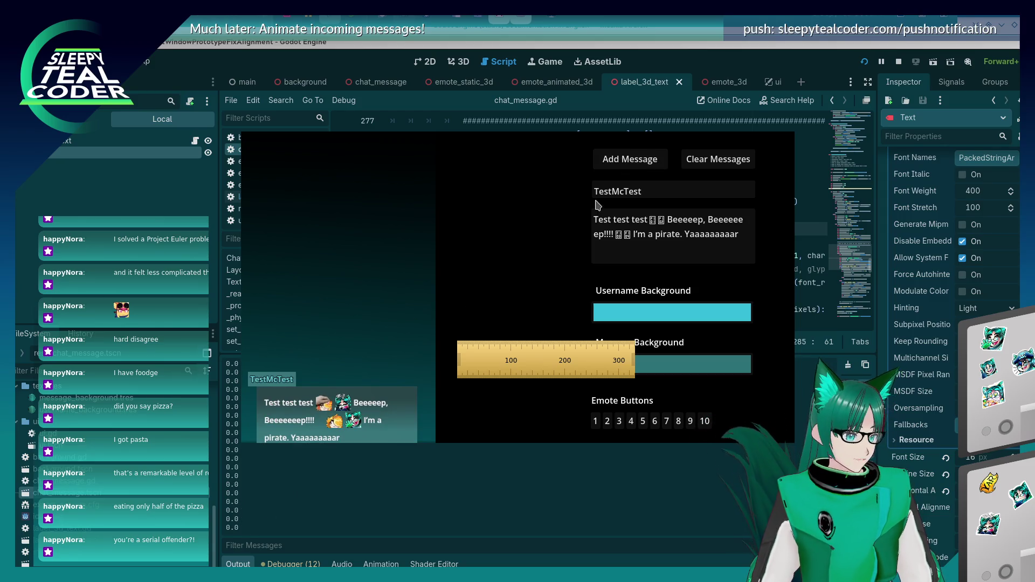
- Post a test message with a long run of '!', then post one with only a few '!'
{"action": "left_click", "coordinate": [634, 156]}
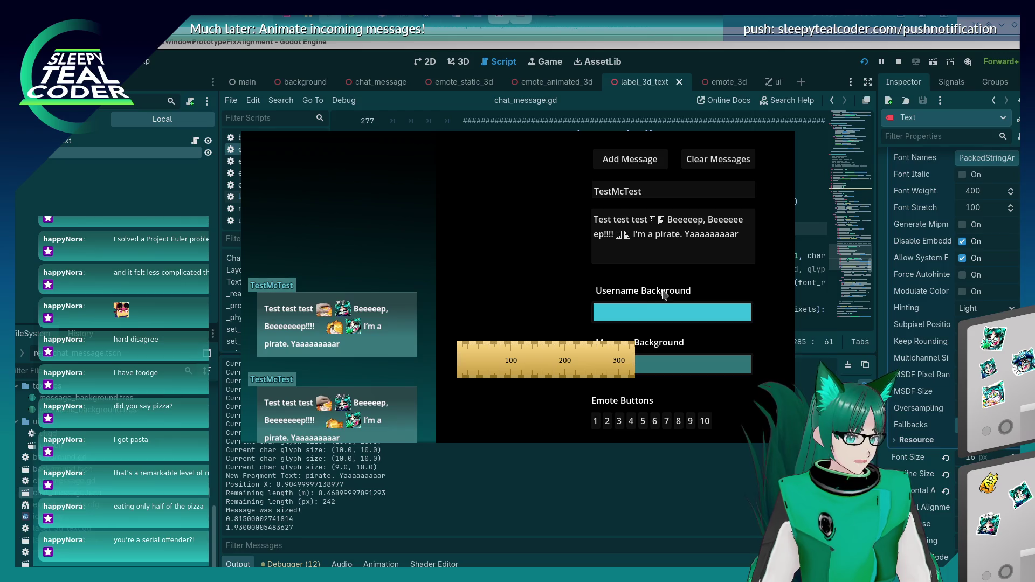
{"action": "left_click", "coordinate": [612, 237]}
{"action": "type", "text": "!!!!!!!!!"}
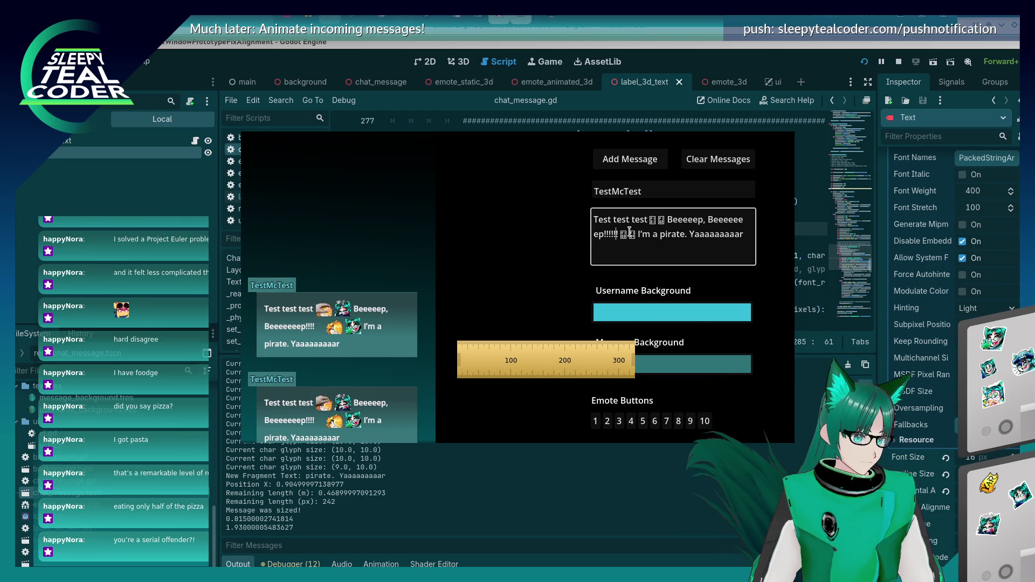
{"action": "left_click", "coordinate": [625, 162]}
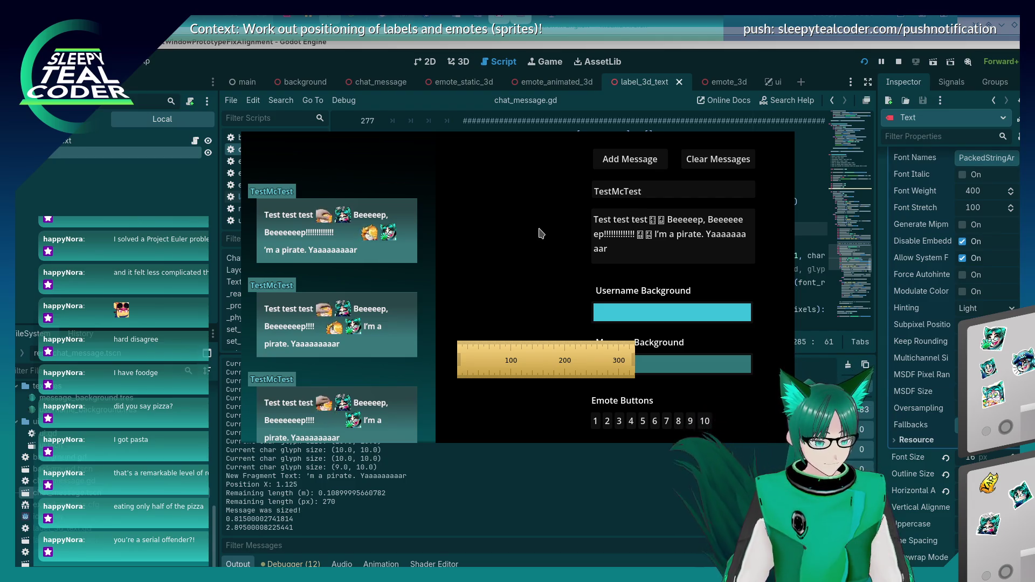
{"action": "left_click", "coordinate": [640, 236]}
{"action": "key", "text": "BackSpace"}
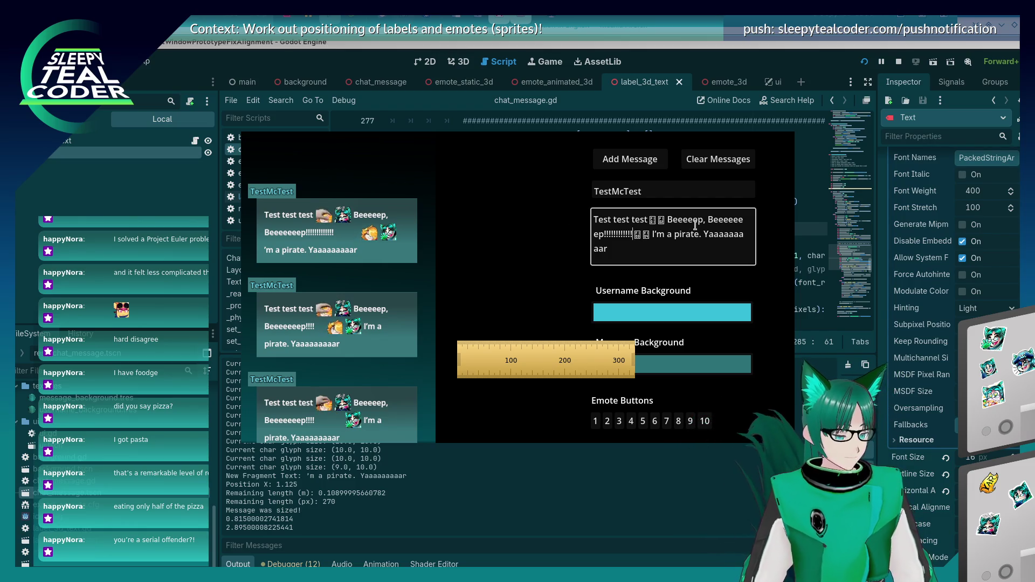
{"action": "key", "text": "BackSpace"}
{"action": "key", "text": "BackSpace"}
{"action": "key", "text": "BackSpace"}
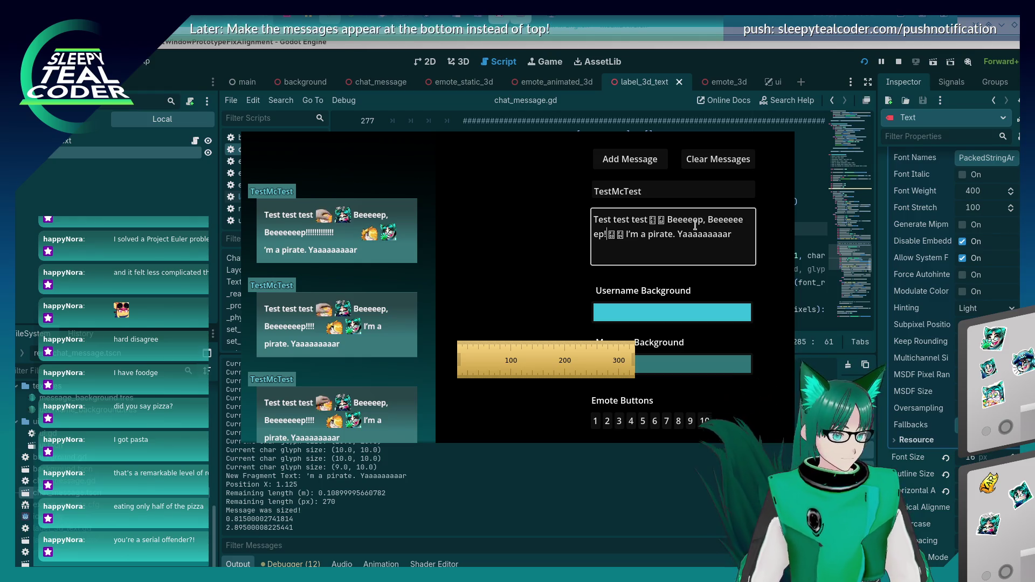
{"action": "left_click", "coordinate": [647, 161]}
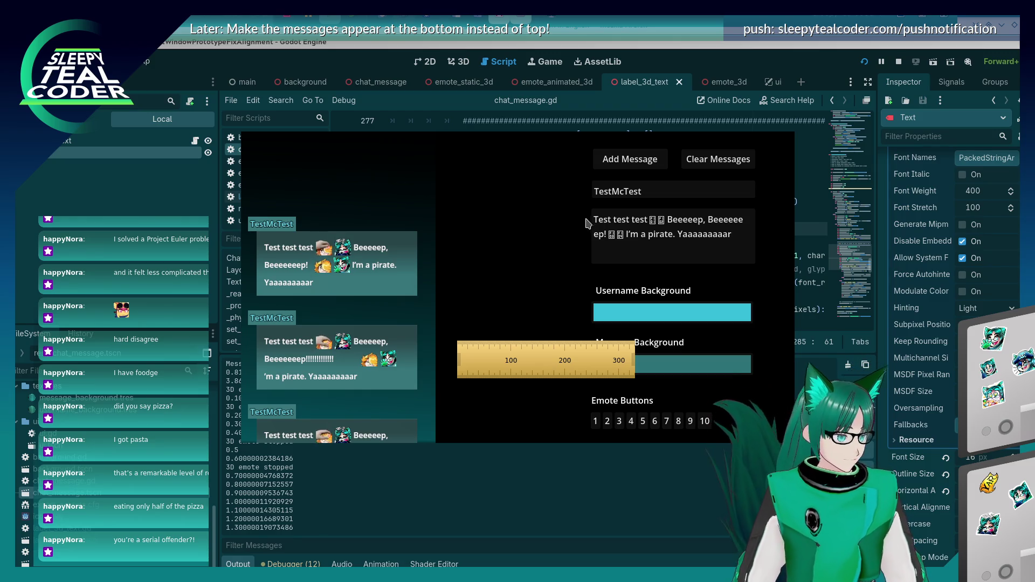
- Stop the game and change the fallback glyph size on line 285 to Vector2i(8, 8)
{"action": "key", "text": "F8"}
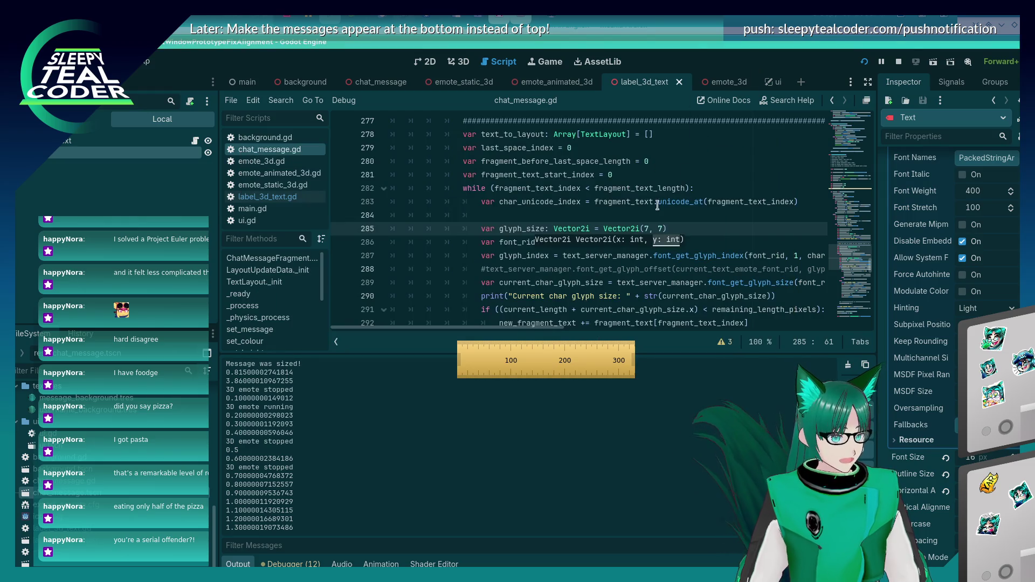
{"action": "left_click", "coordinate": [649, 228]}
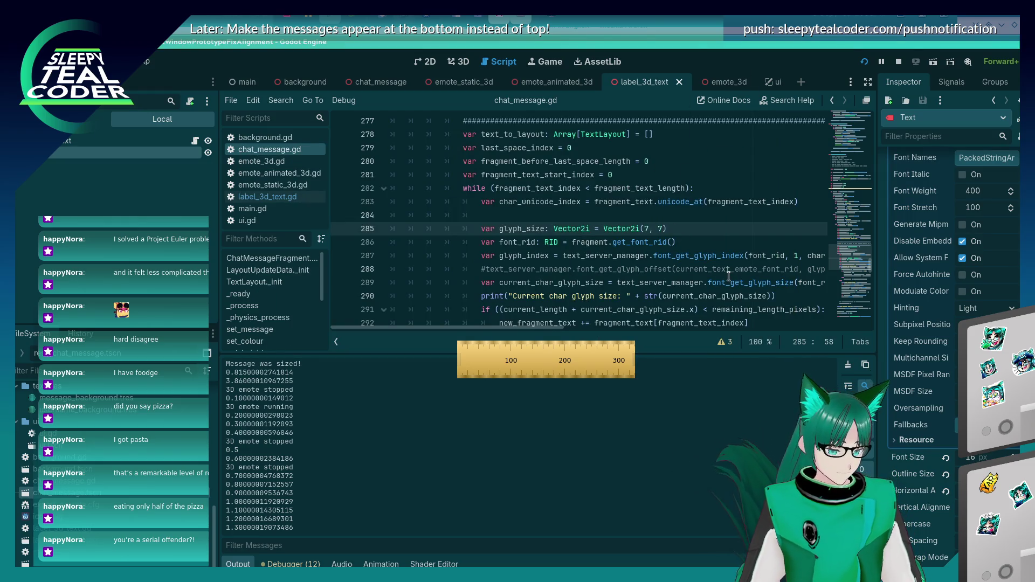
{"action": "key", "text": "BackSpace"}
{"action": "type", "text": "8"}
{"action": "key", "text": "Right"}
{"action": "key", "text": "Right"}
{"action": "key", "text": "Right"}
{"action": "key", "text": "BackSpace"}
{"action": "type", "text": "8"}
- Rerun the project, clear the chat messages, and add one fresh test message
{"action": "key", "text": "F5"}
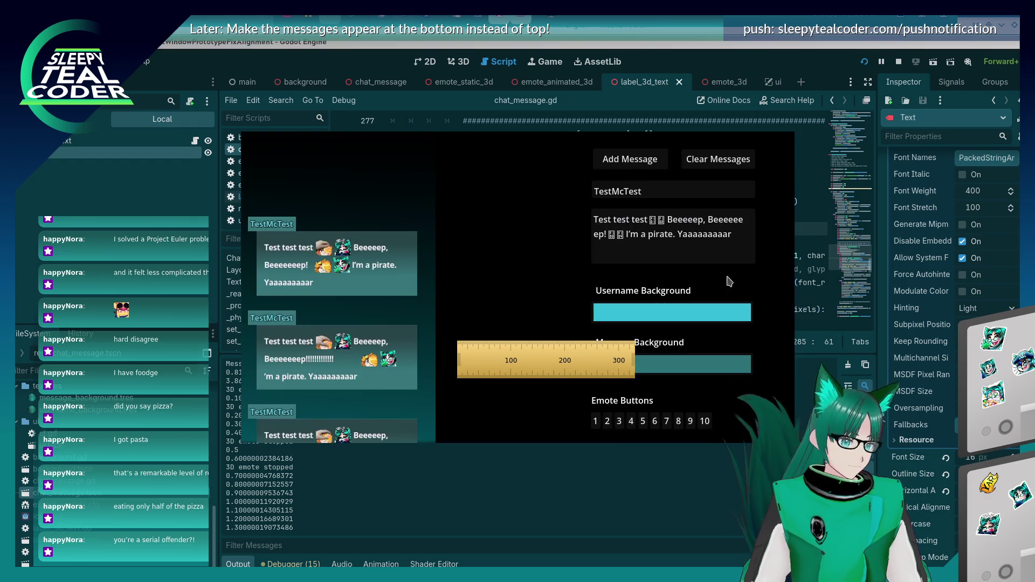
{"action": "left_click", "coordinate": [700, 164]}
{"action": "left_click", "coordinate": [636, 160]}
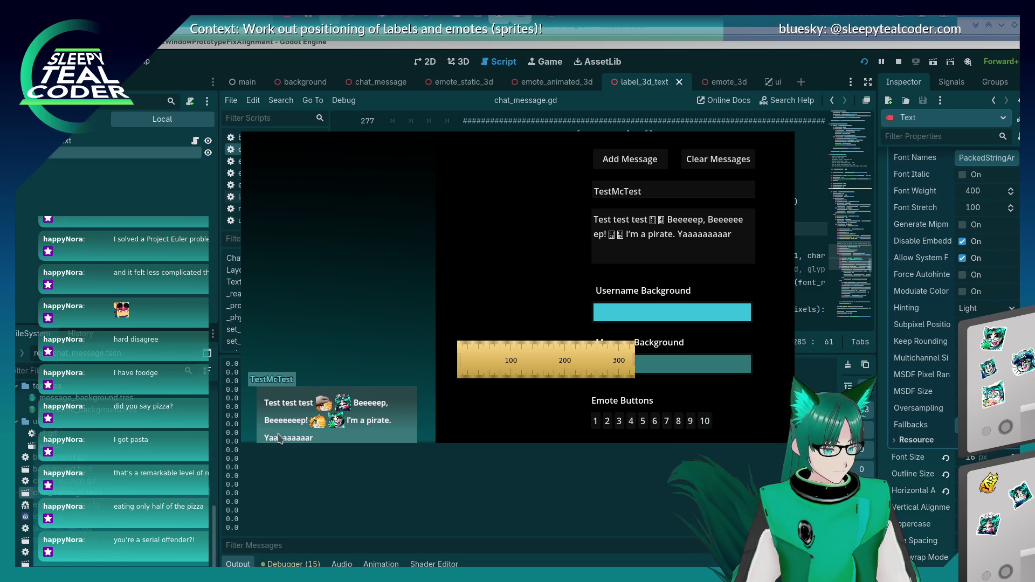
{"action": "left_click", "coordinate": [271, 507]}
{"action": "scroll", "coordinate": [271, 507], "scroll_direction": "up", "scroll_amount": 5}
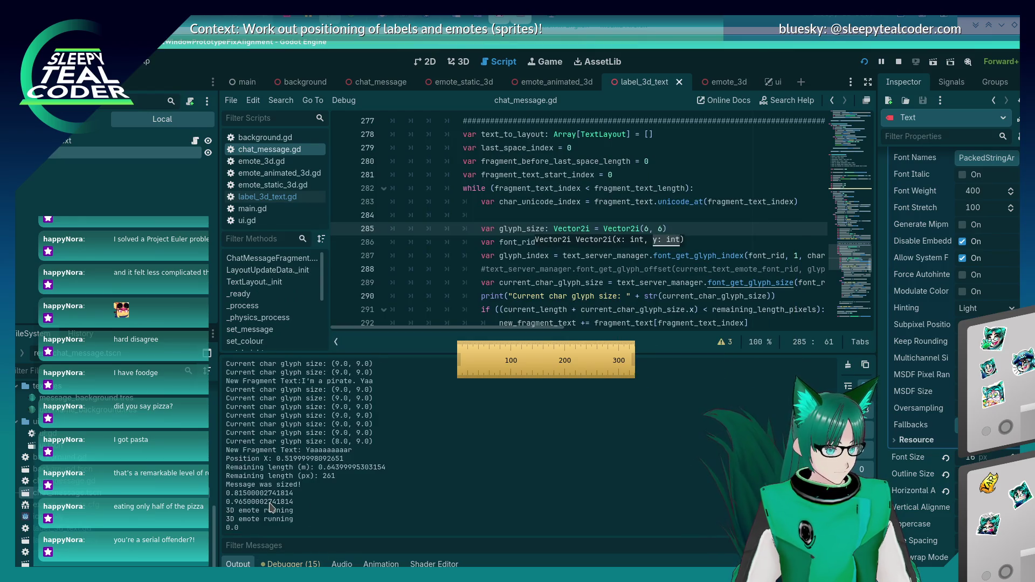
{"action": "scroll", "coordinate": [271, 507], "scroll_direction": "up", "scroll_amount": 1}
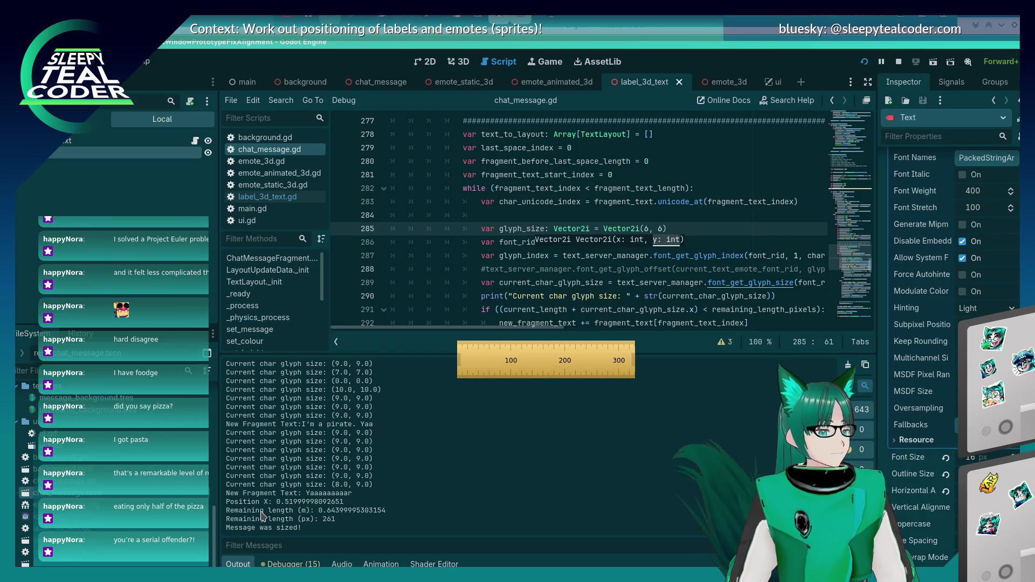
{"action": "scroll", "coordinate": [302, 473], "scroll_direction": "down", "scroll_amount": 6}
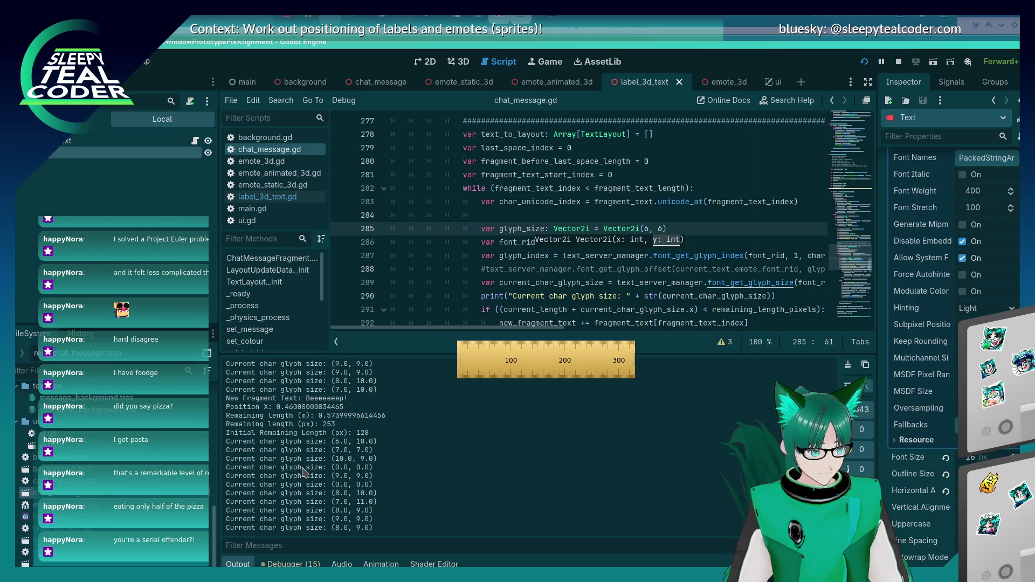
{"action": "scroll", "coordinate": [303, 473], "scroll_direction": "down", "scroll_amount": 3}
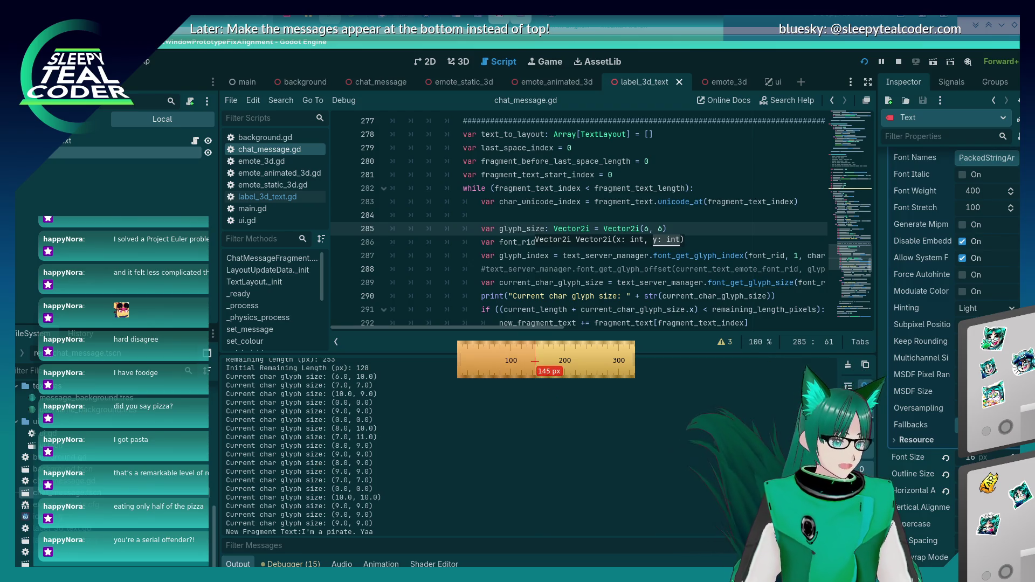
{"action": "key", "text": "Escape"}
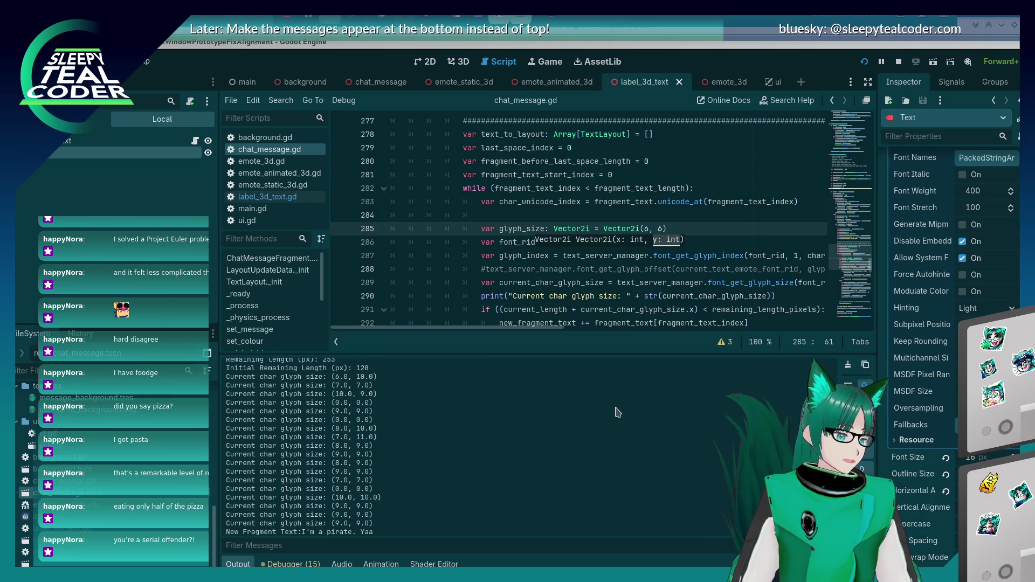
{"action": "key", "text": "alt+Tab"}
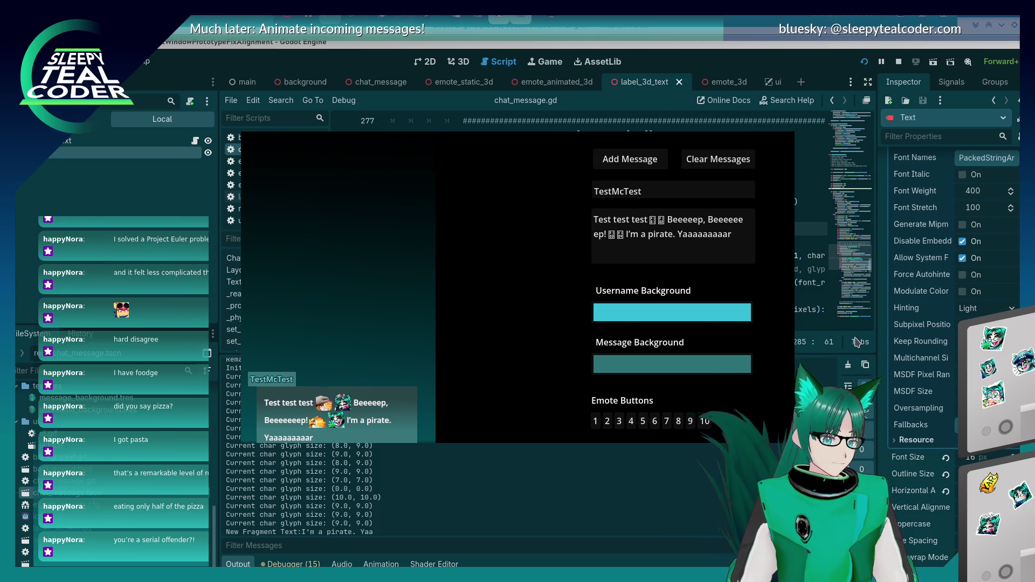
- Select the glyph-index lookup arguments on line 287 and run the chat with a test message
{"action": "left_click", "coordinate": [808, 257]}
{"action": "mouse_move", "coordinate": [715, 257]}
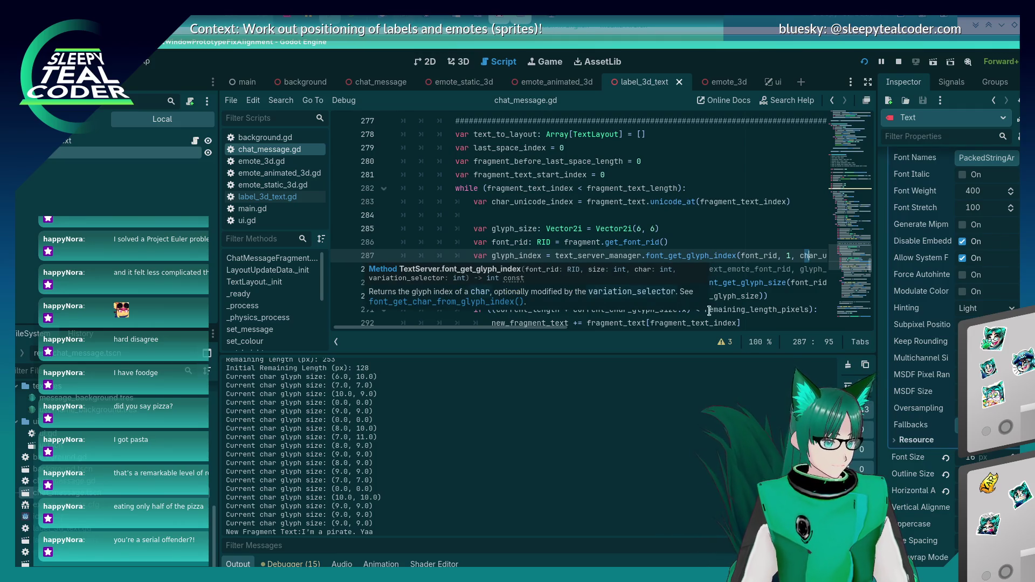
{"action": "mouse_move", "coordinate": [560, 327]}
{"action": "left_mouse_down"}
{"action": "mouse_move", "coordinate": [635, 325]}
{"action": "mouse_move", "coordinate": [620, 326]}
{"action": "left_mouse_up"}
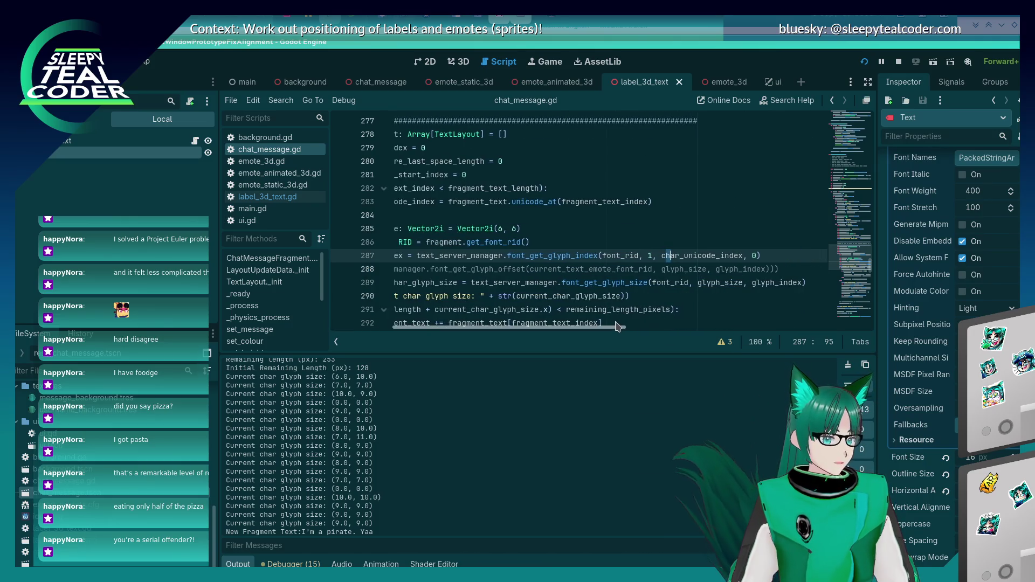
{"action": "left_click", "coordinate": [750, 256]}
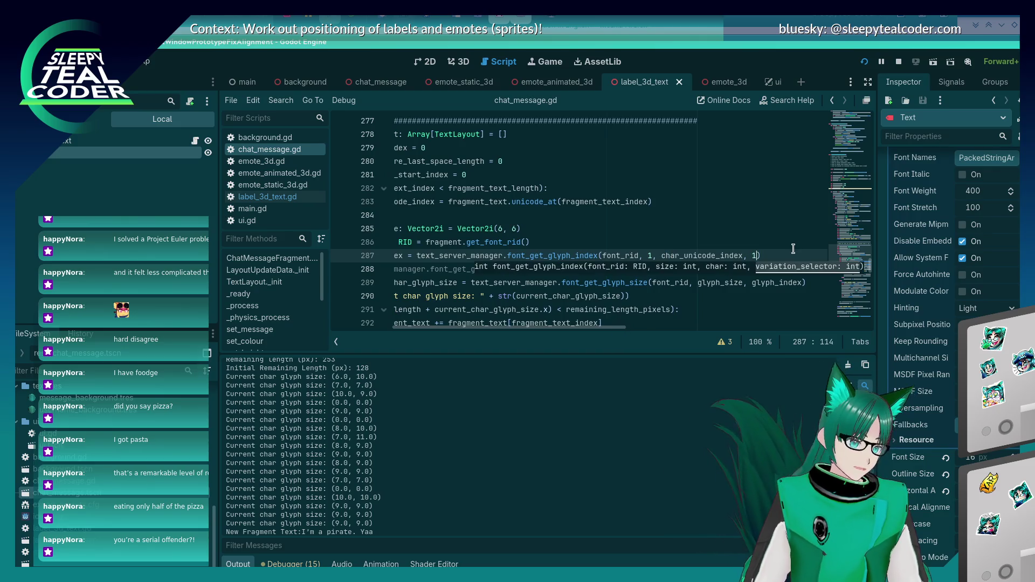
{"action": "key", "text": "F5"}
{"action": "left_click", "coordinate": [633, 167]}
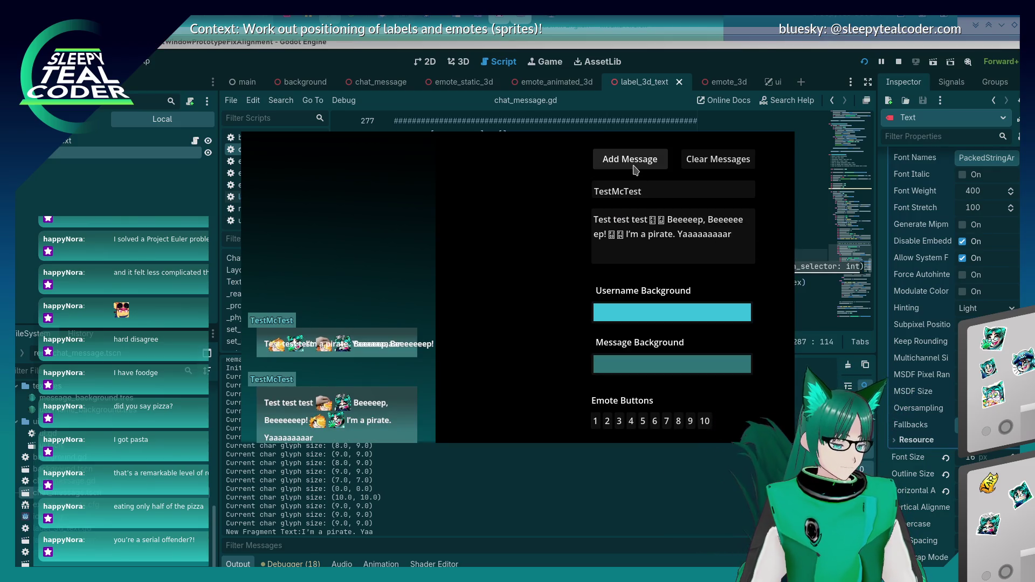
- Set the last glyph-lookup argument to 1 and rerun, adding test messages to compare wrapping
{"action": "key", "text": "alt+Tab"}
{"action": "type", "text": "1"}
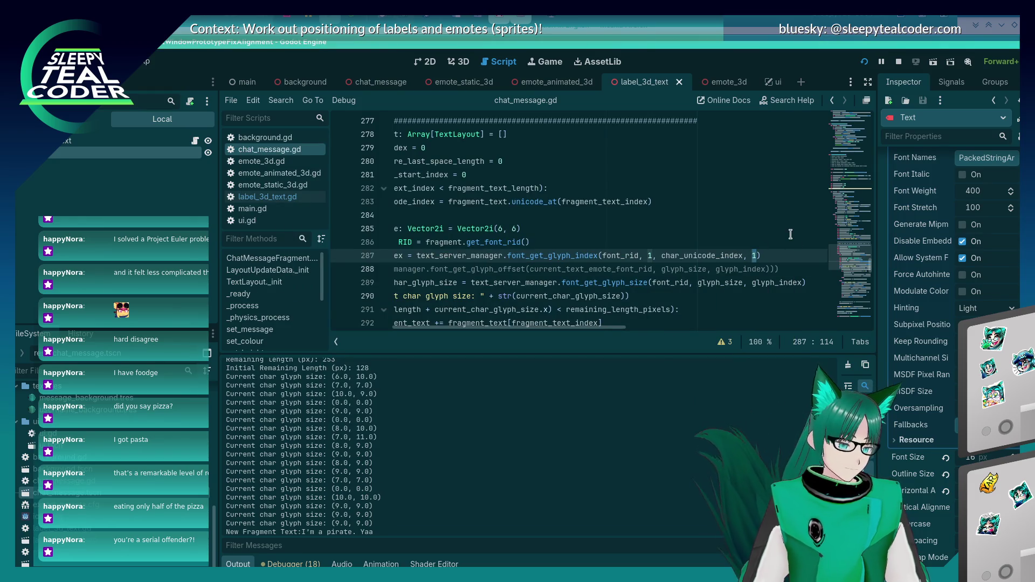
{"action": "key", "text": "F5"}
{"action": "left_click", "coordinate": [647, 165]}
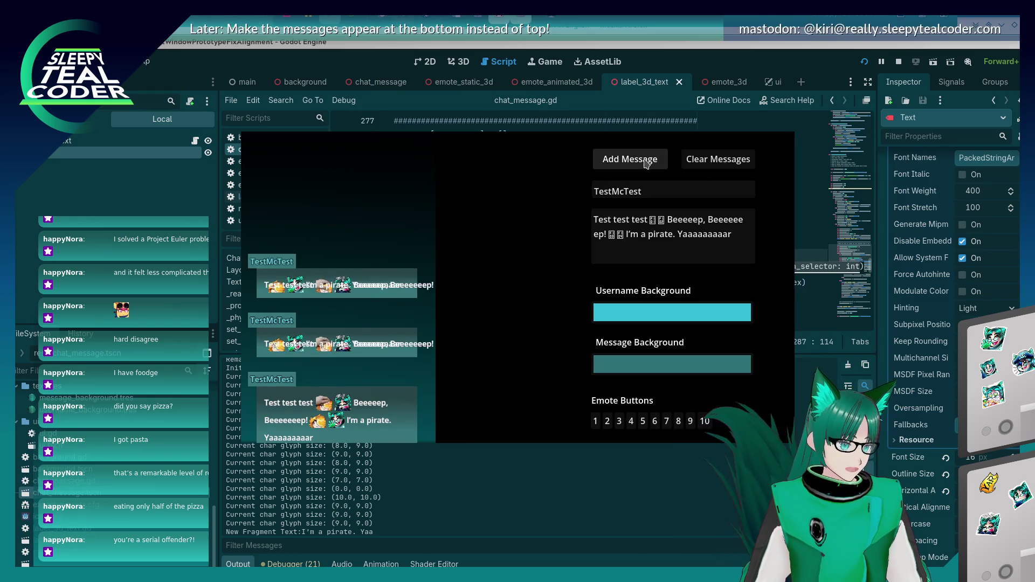
{"action": "key", "text": "alt+Tab"}
{"action": "key", "text": "alt+Tab"}
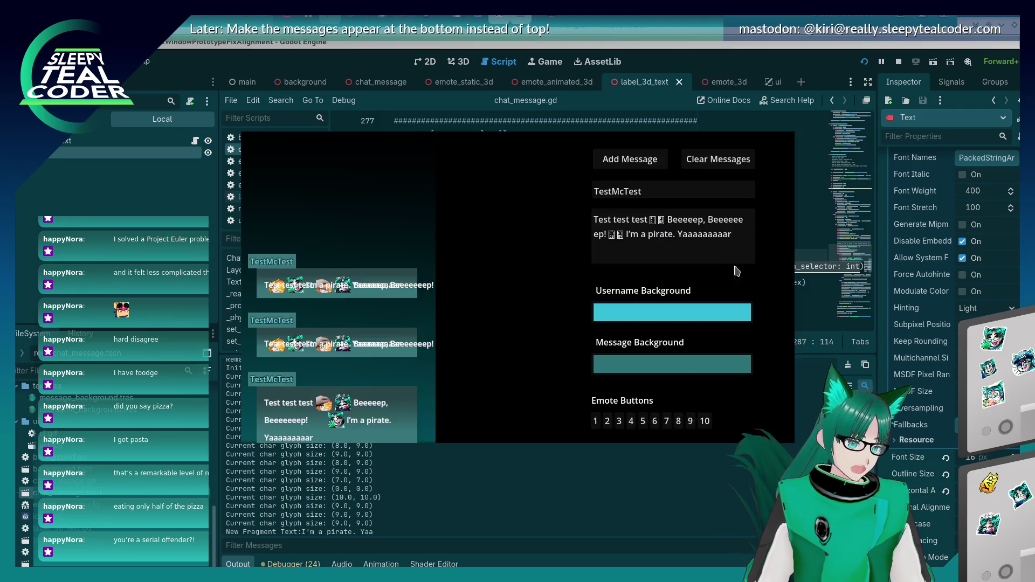
{"action": "left_click", "coordinate": [630, 158]}
- Change the variation selector to 0 and the size to 2, rerun, clear, and post a fresh message
{"action": "key", "text": "alt+Tab"}
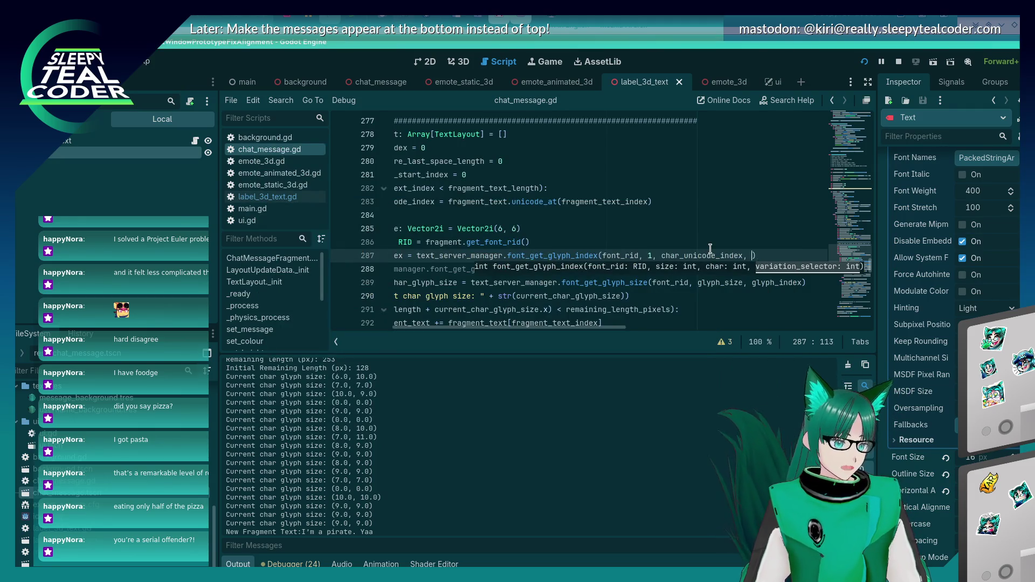
{"action": "type", "text": "1"}
{"action": "key", "text": "F5"}
{"action": "left_click", "coordinate": [630, 158]}
{"action": "key", "text": "alt+Tab"}
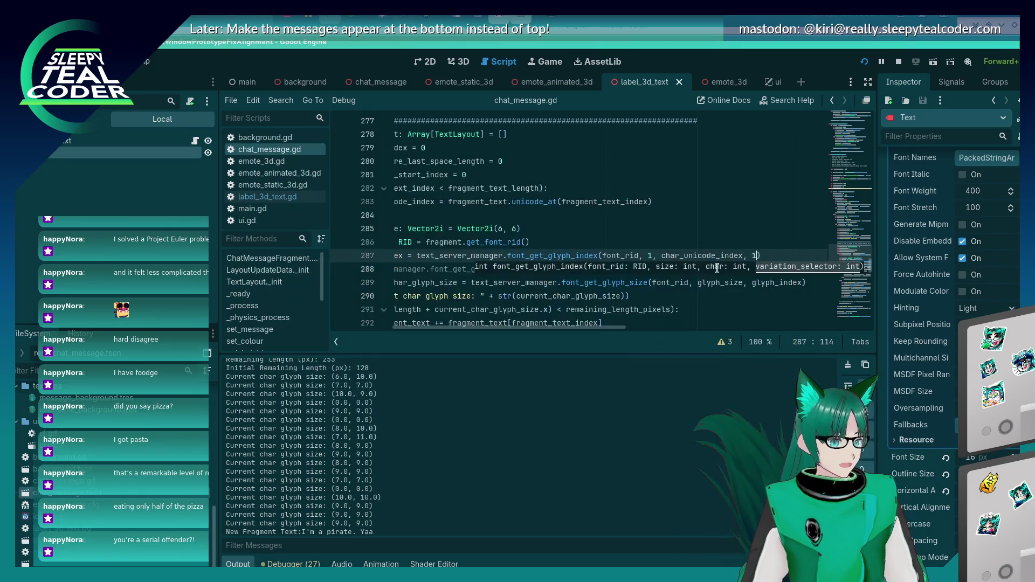
{"action": "key", "text": "BackSpace"}
{"action": "type", "text": "0"}
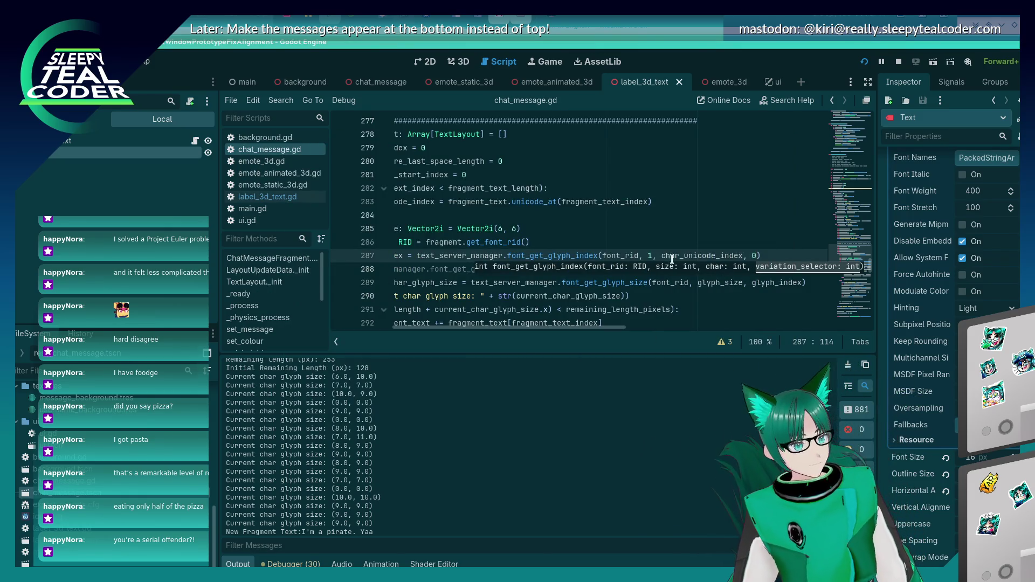
{"action": "left_click", "coordinate": [650, 255]}
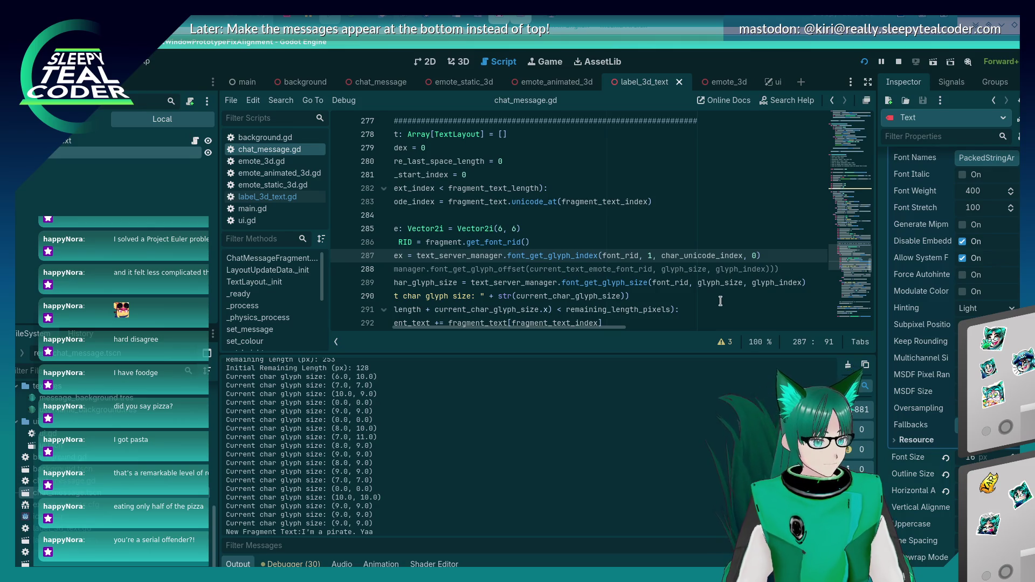
{"action": "key", "text": "BackSpace"}
{"action": "type", "text": "2"}
{"action": "key", "text": "F5"}
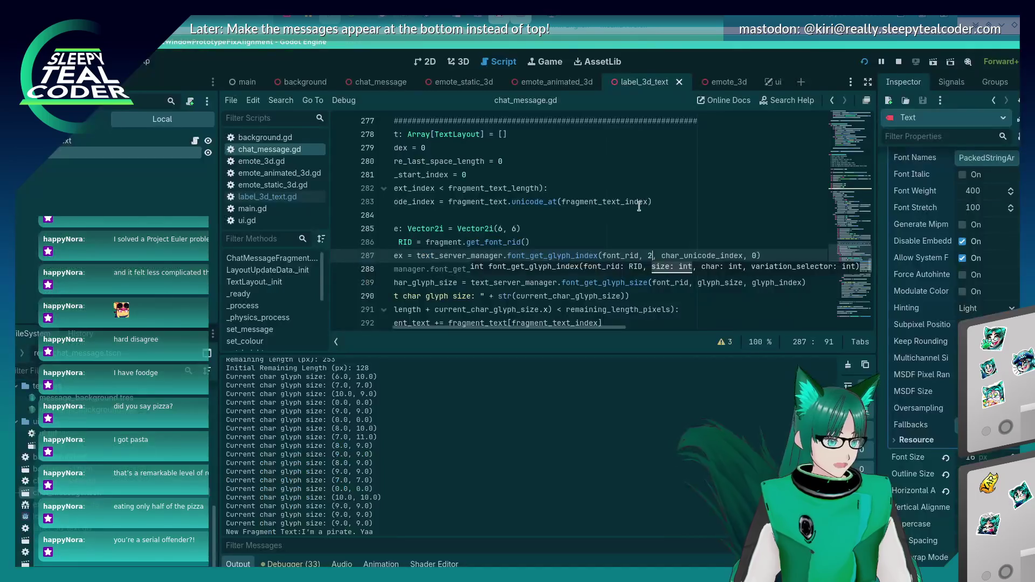
{"action": "key", "text": "alt+Tab"}
{"action": "key", "text": "alt+Tab"}
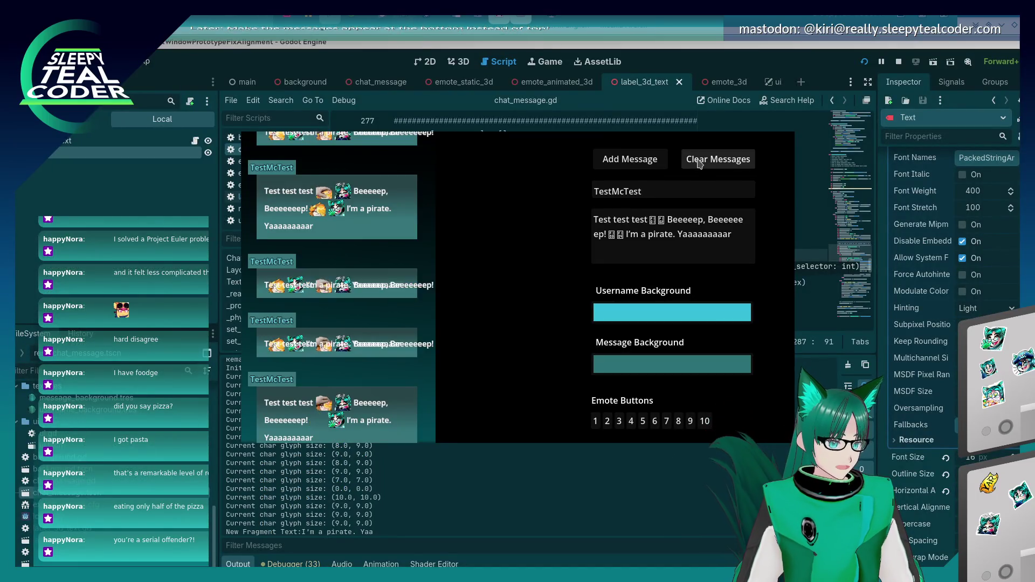
{"action": "left_click", "coordinate": [716, 159]}
{"action": "left_click", "coordinate": [633, 162]}
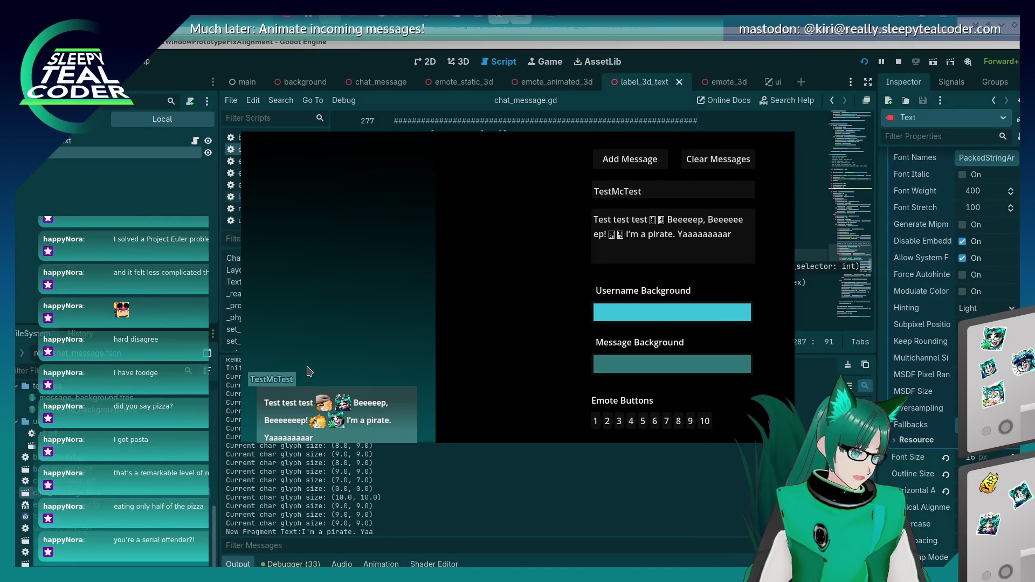
- Dismiss the argument hint, save the script, and return to the running chat
{"action": "key", "text": "alt+Tab"}
{"action": "key", "text": "alt+Tab"}
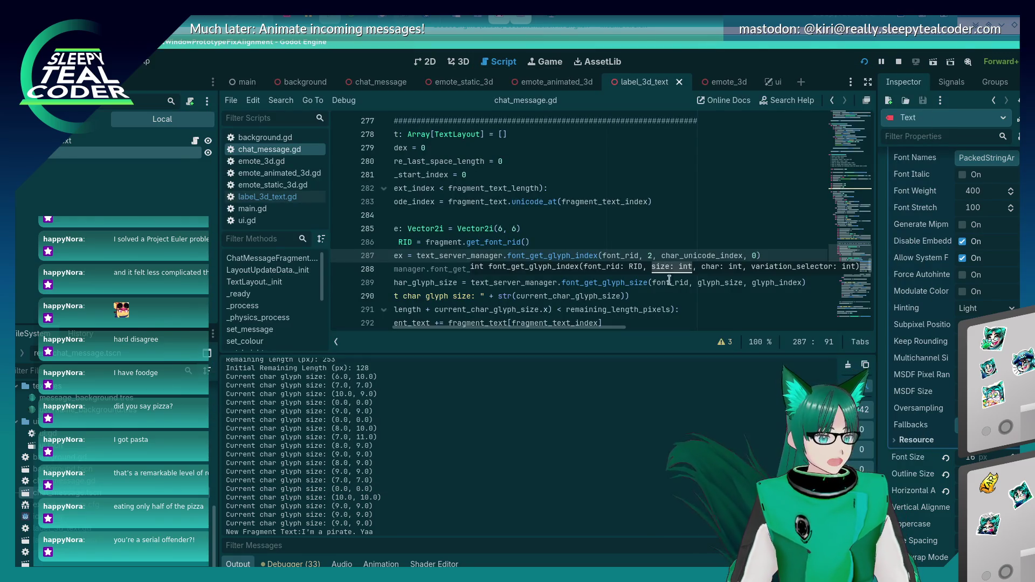
{"action": "key", "text": "Escape"}
{"action": "type", "text": "1"}
{"action": "key", "text": "ctrl+s"}
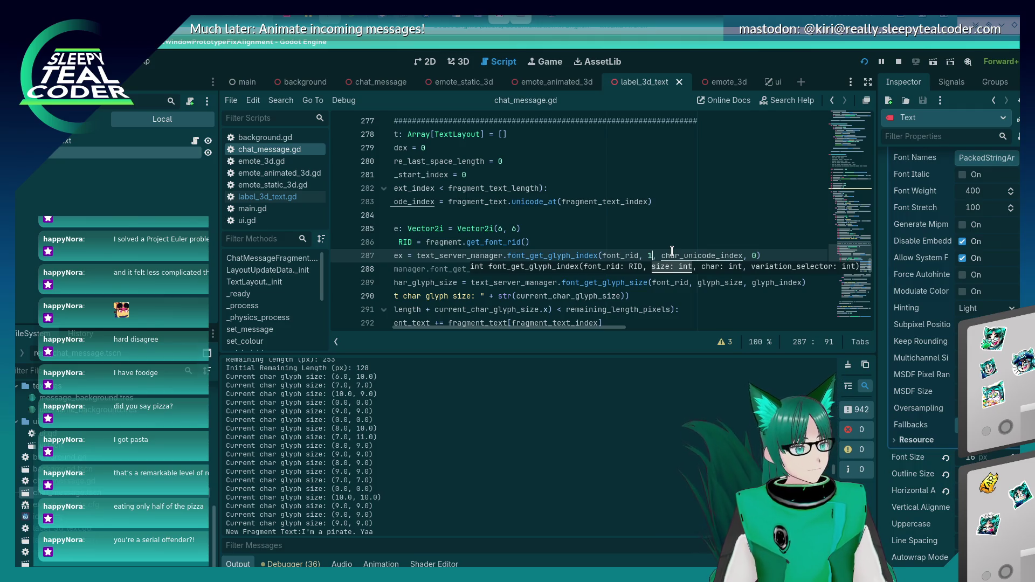
{"action": "key", "text": "alt+Tab"}
{"action": "key", "text": "alt+Tab"}
{"action": "key", "text": "alt+Tab"}
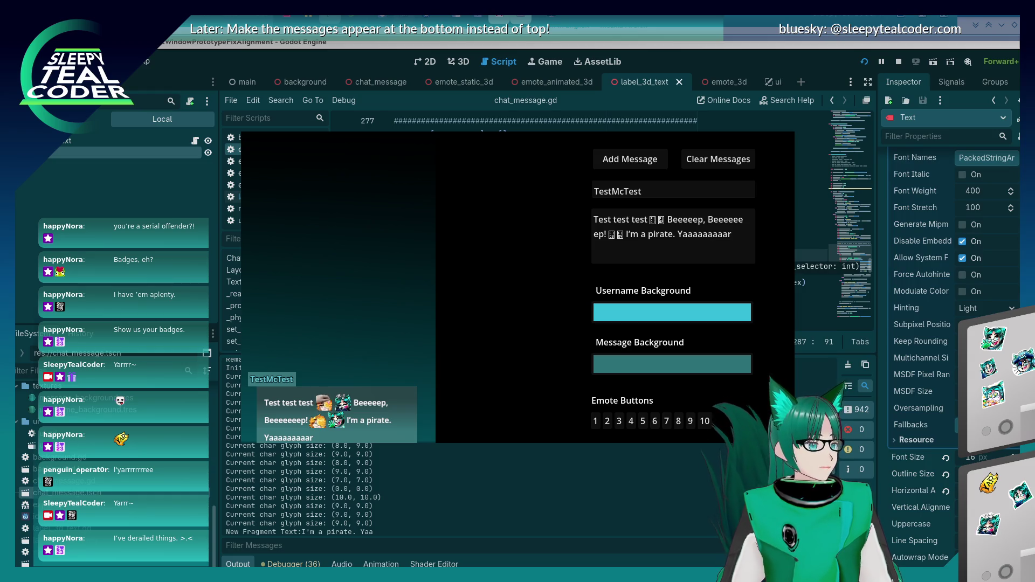
- Bring the Twitch chat popout window into view and reposition it
{"action": "key", "text": "alt+Tab"}
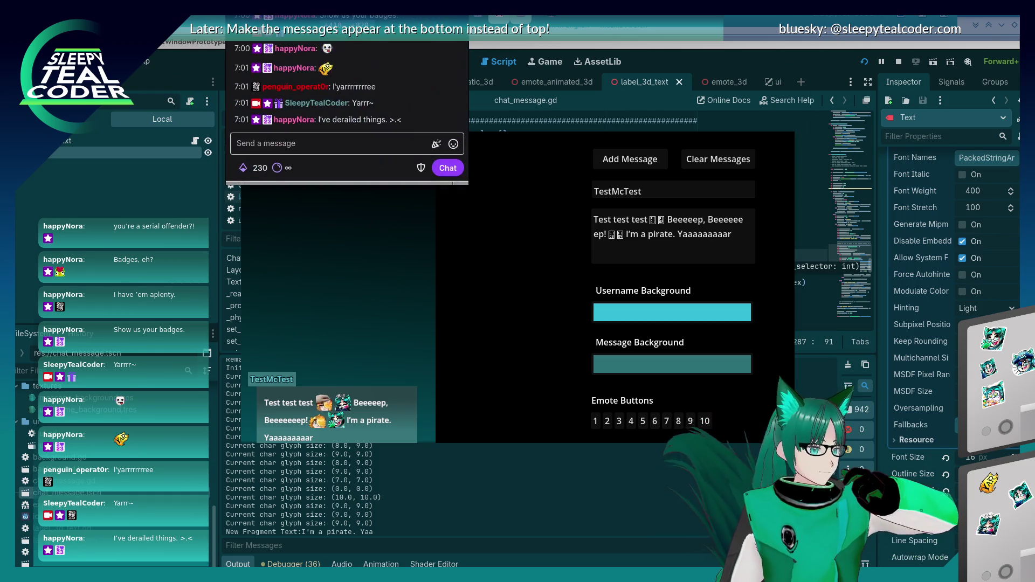
{"action": "key", "text": "alt+F7"}
{"action": "mouse_move", "coordinate": [438, 181]}
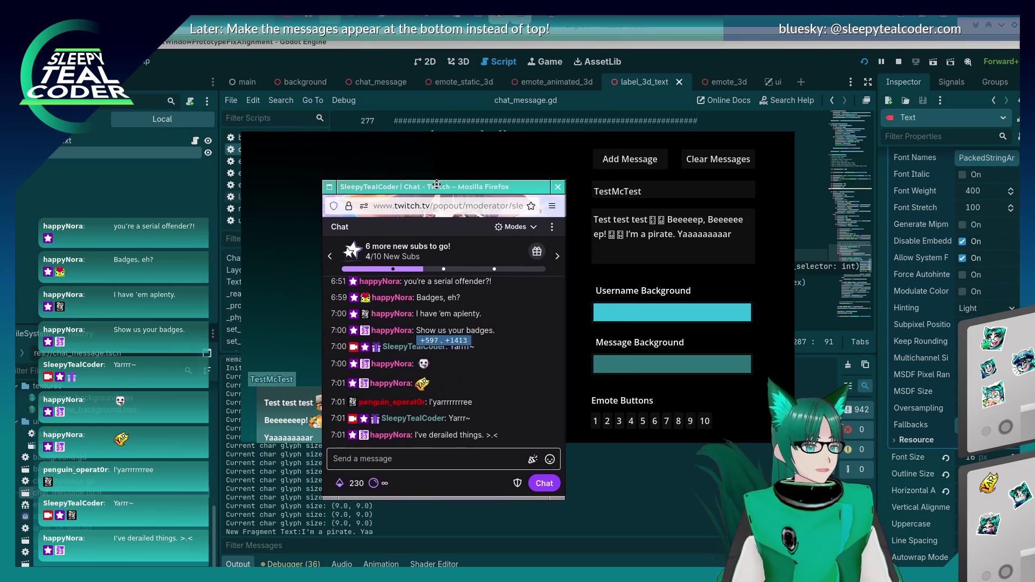
{"action": "left_click", "coordinate": [371, 217]}
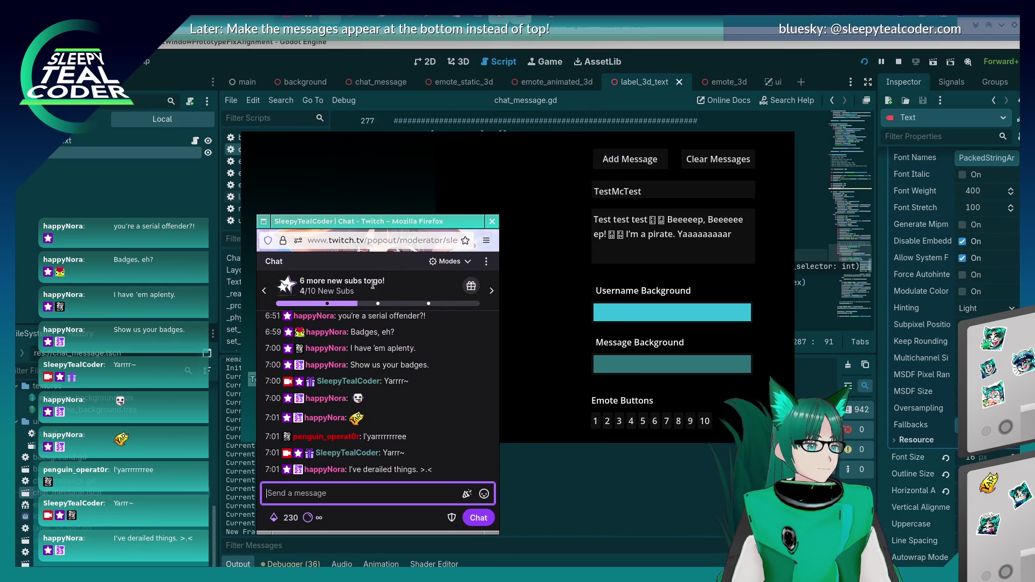
- Send 'Oh no' in the stream chat and briefly open the chat settings menu
{"action": "mouse_move", "coordinate": [300, 474]}
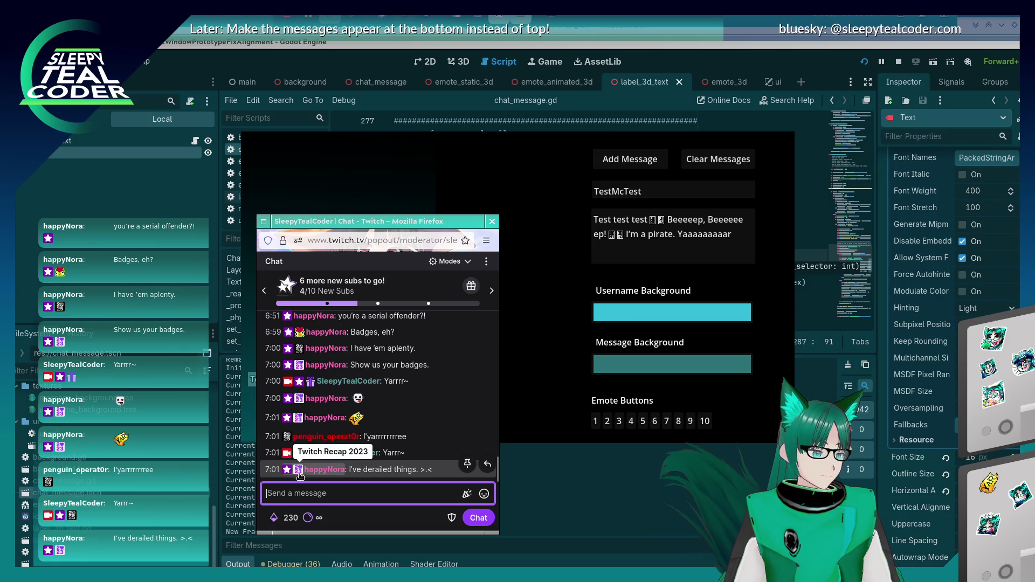
{"action": "type", "text": "Oh no"}
{"action": "key", "text": "Return"}
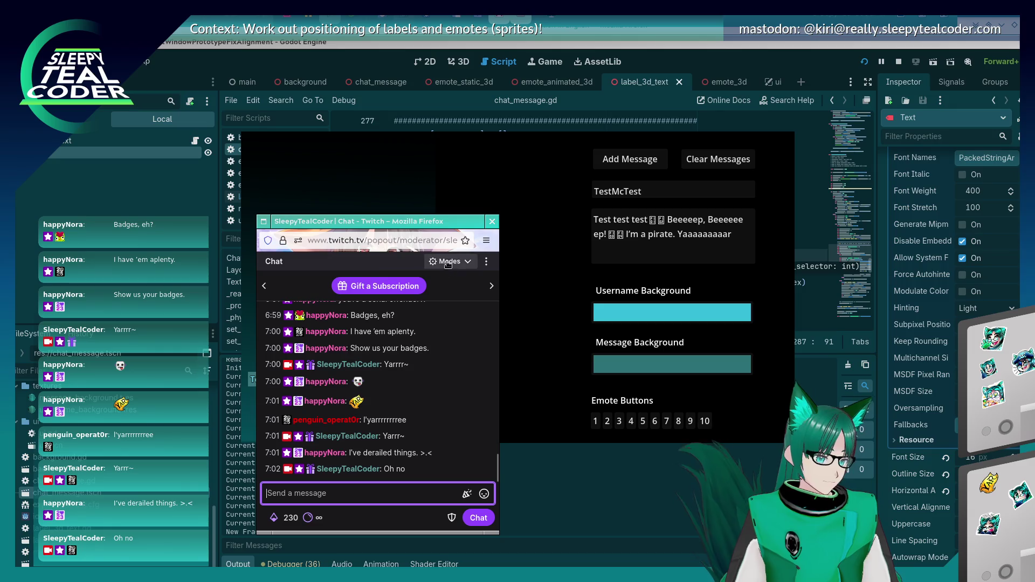
{"action": "left_click", "coordinate": [486, 262]}
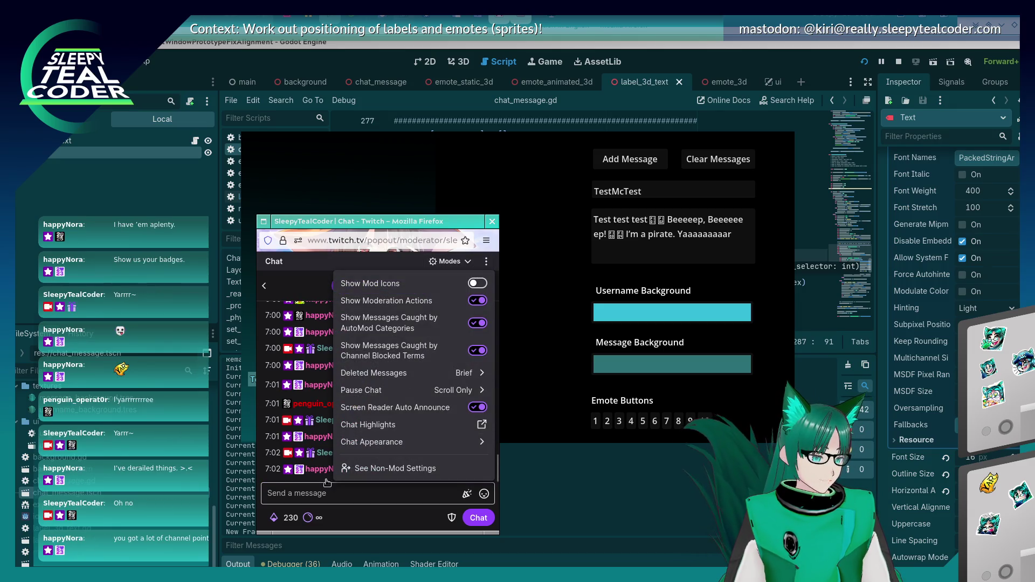
{"action": "left_click", "coordinate": [356, 493]}
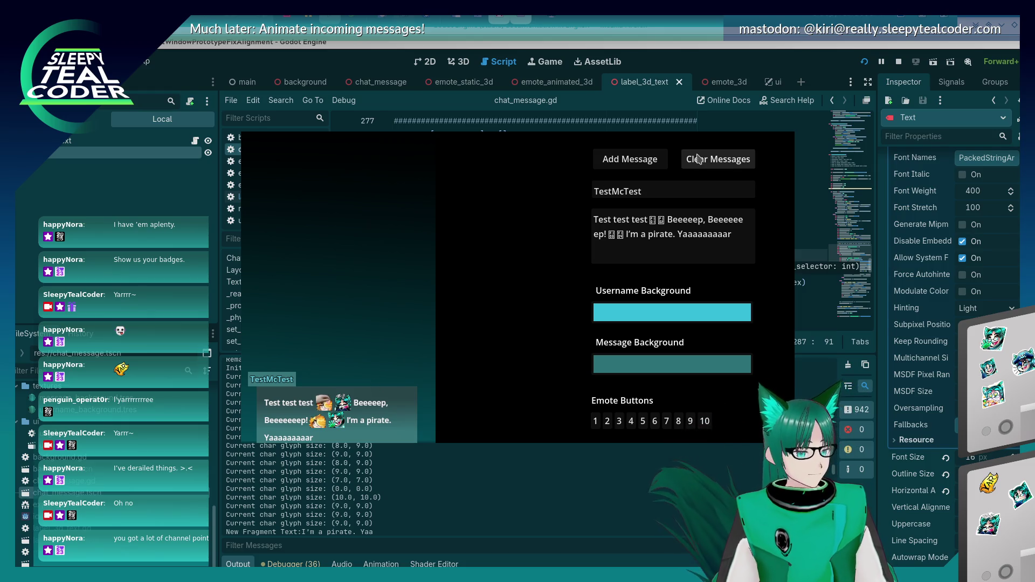
- Use Add Message in the running game to post another TestMcTest chat bubble
{"action": "left_click", "coordinate": [630, 159]}
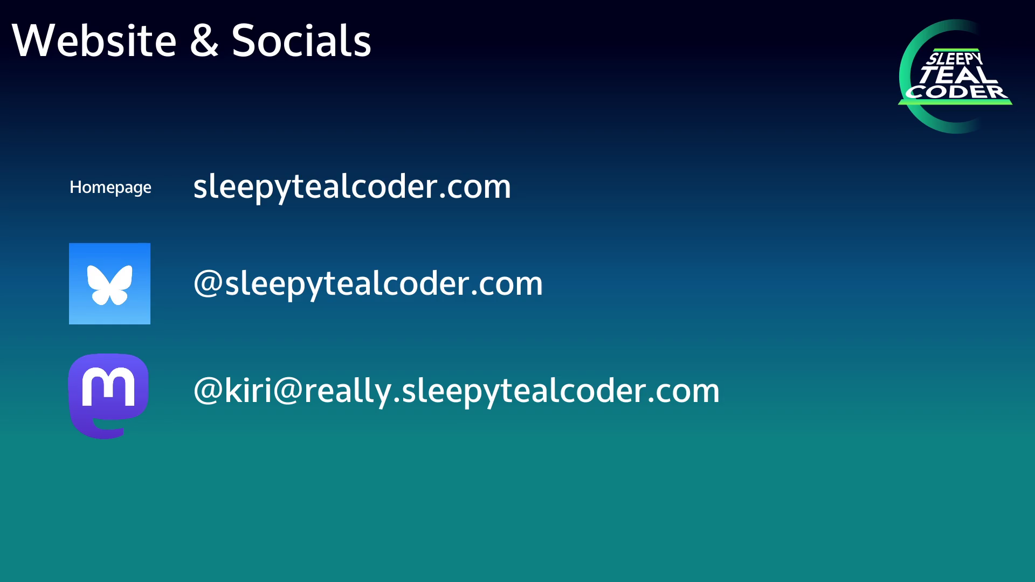
- Advance to the slide with the four circular avatar portraits
{"action": "key", "text": "Right"}
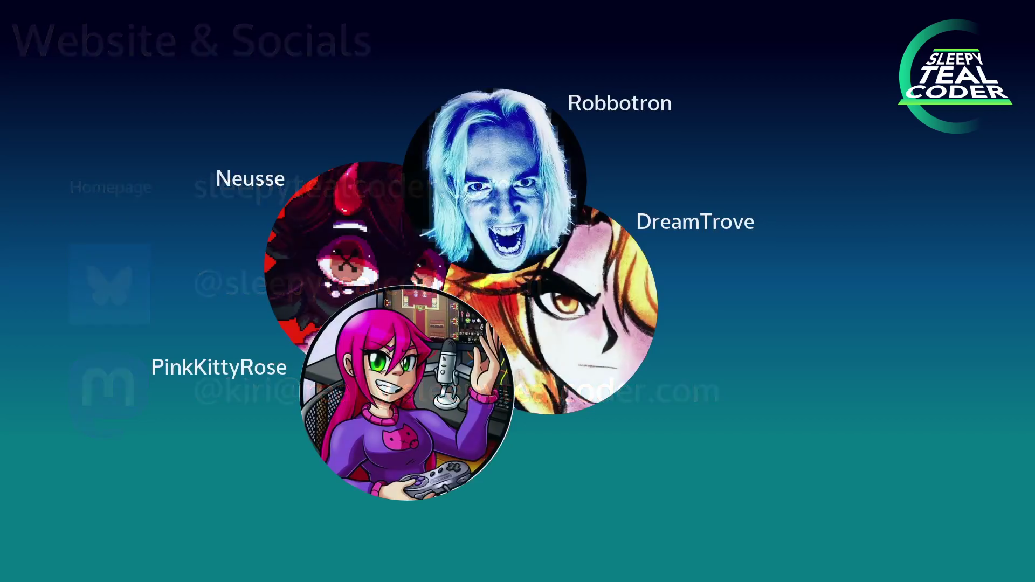